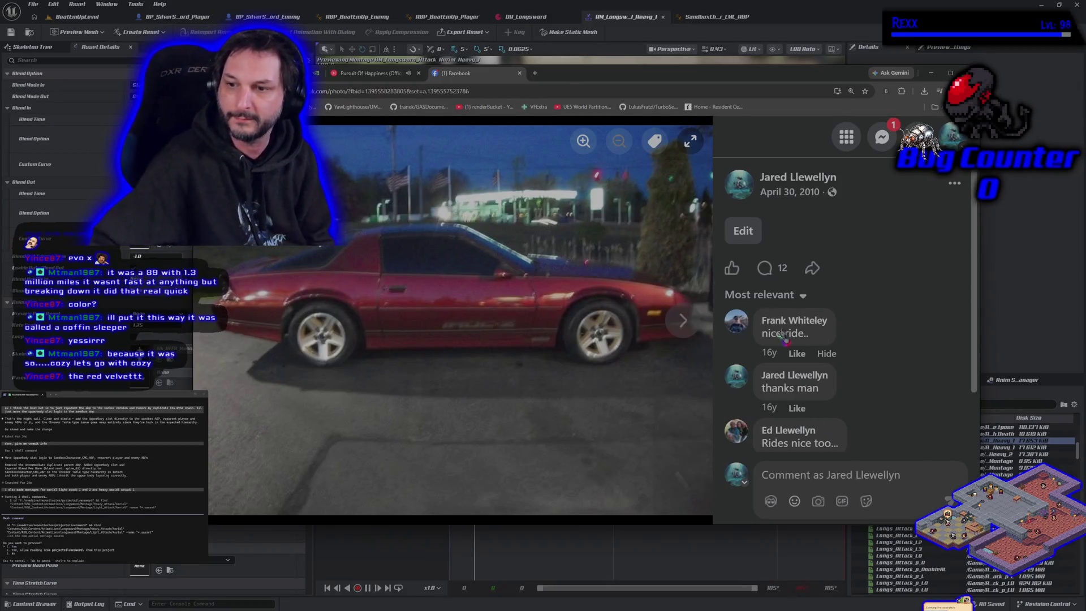
# Scroll through the comments and flip through four more photos of the red car.
pyautogui.scroll(-1, 807, 392)
pyautogui.scroll(-2, 808, 391)
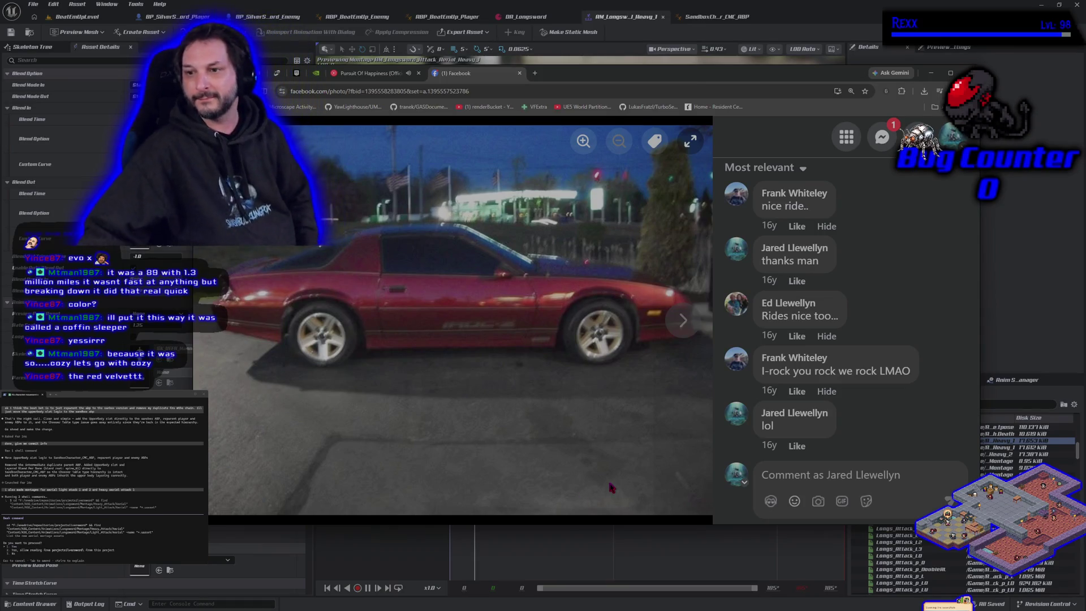
pyautogui.scroll(-1, 901, 417)
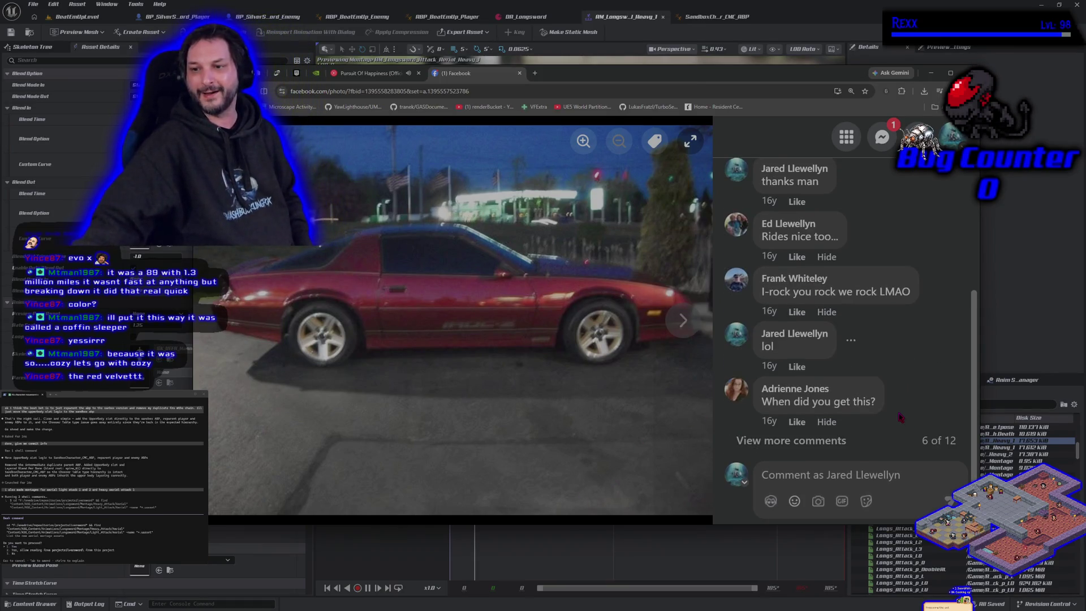
pyautogui.scroll(2, 901, 418)
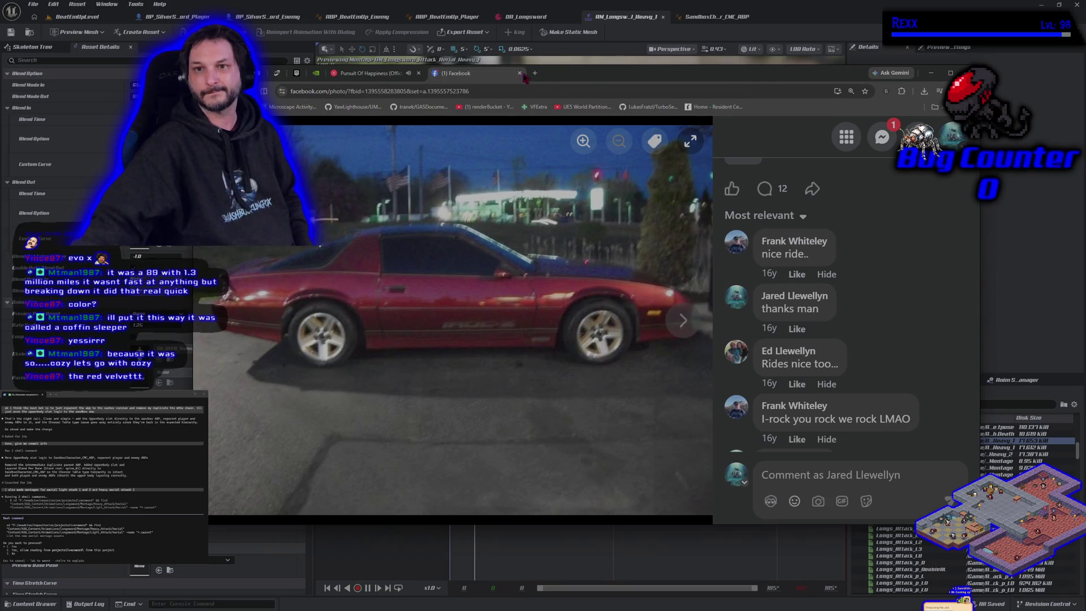
pyautogui.click(683, 318)
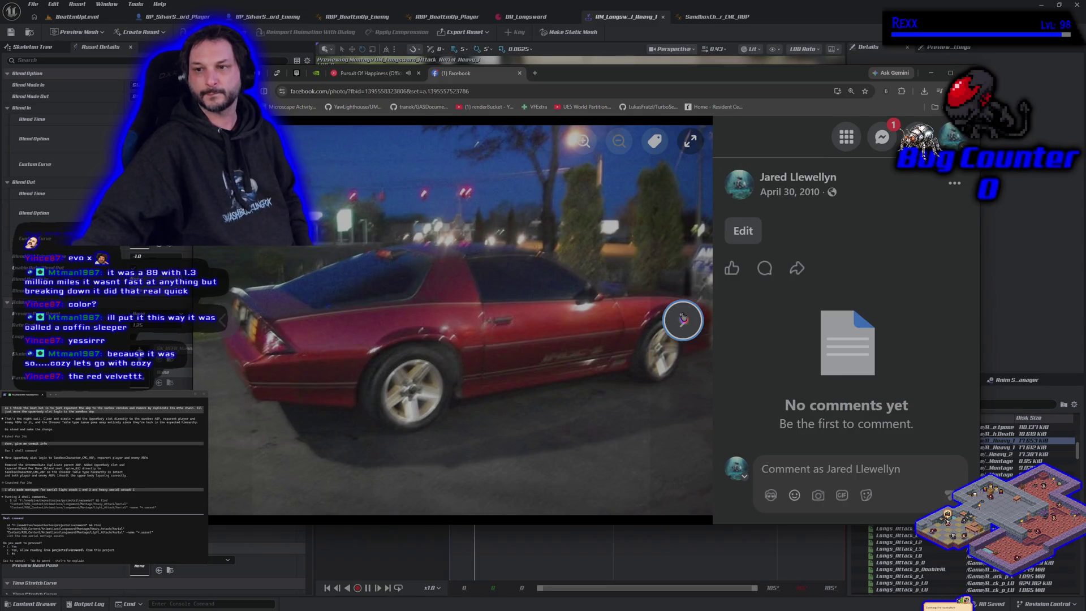
pyautogui.click(683, 318)
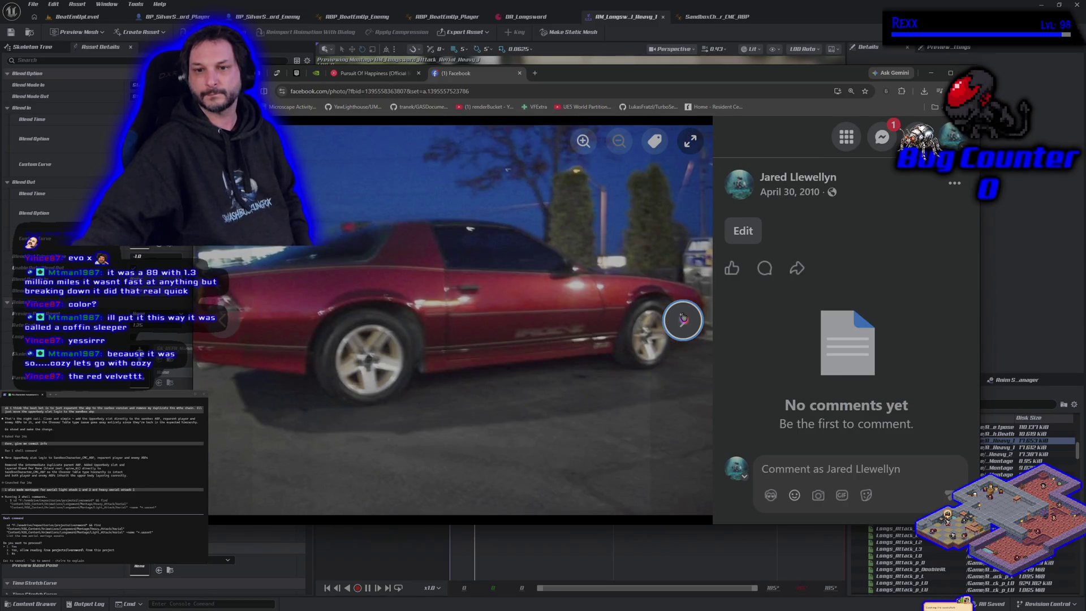
pyautogui.click(682, 318)
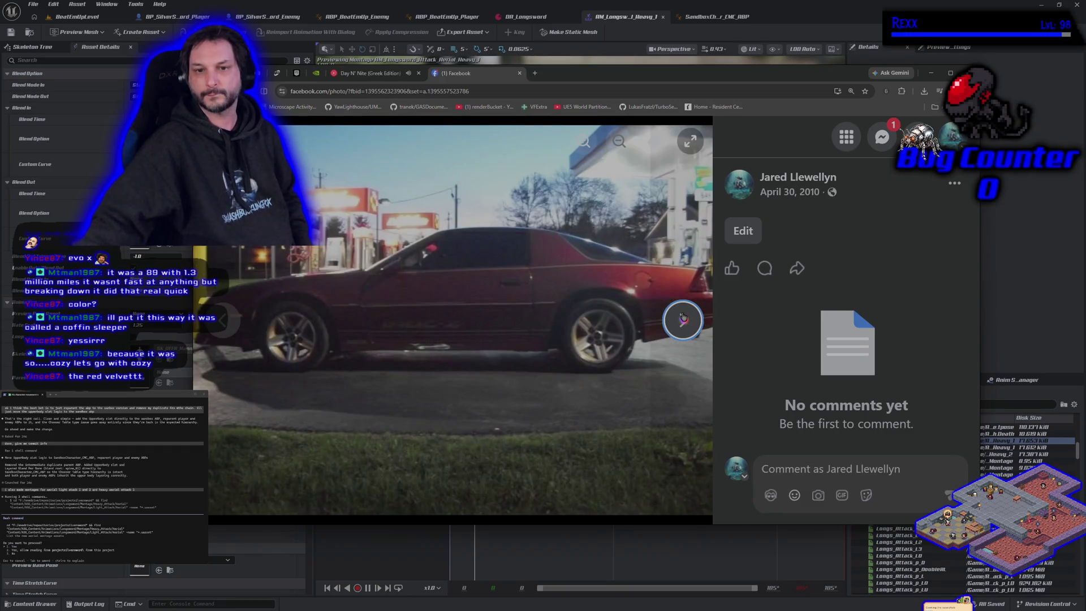
pyautogui.click(683, 318)
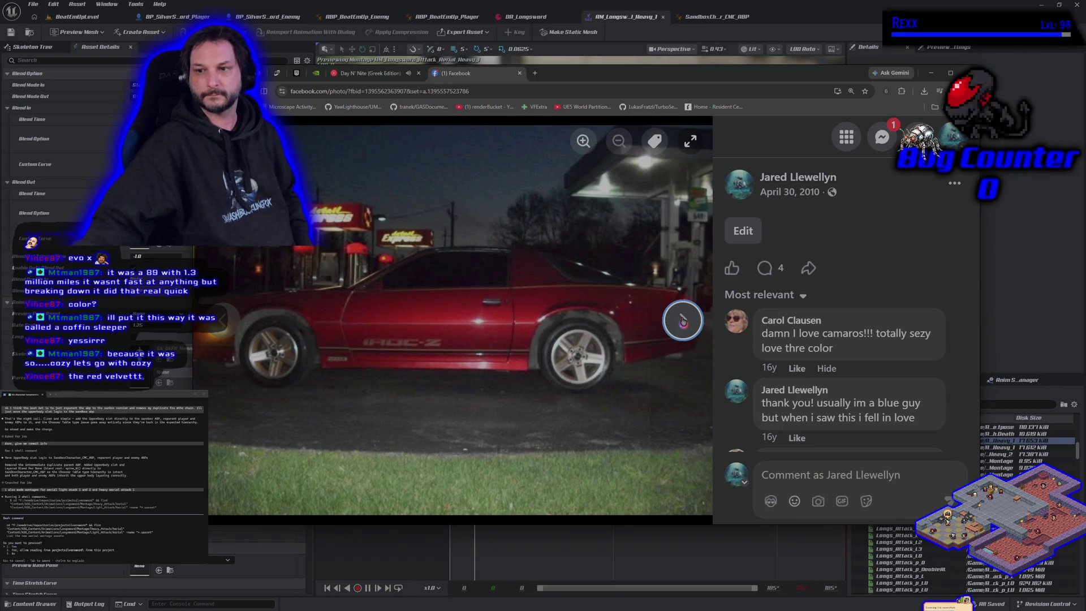
# View one more car photo, then close the Facebook tab and move the browser aside.
pyautogui.click(683, 320)
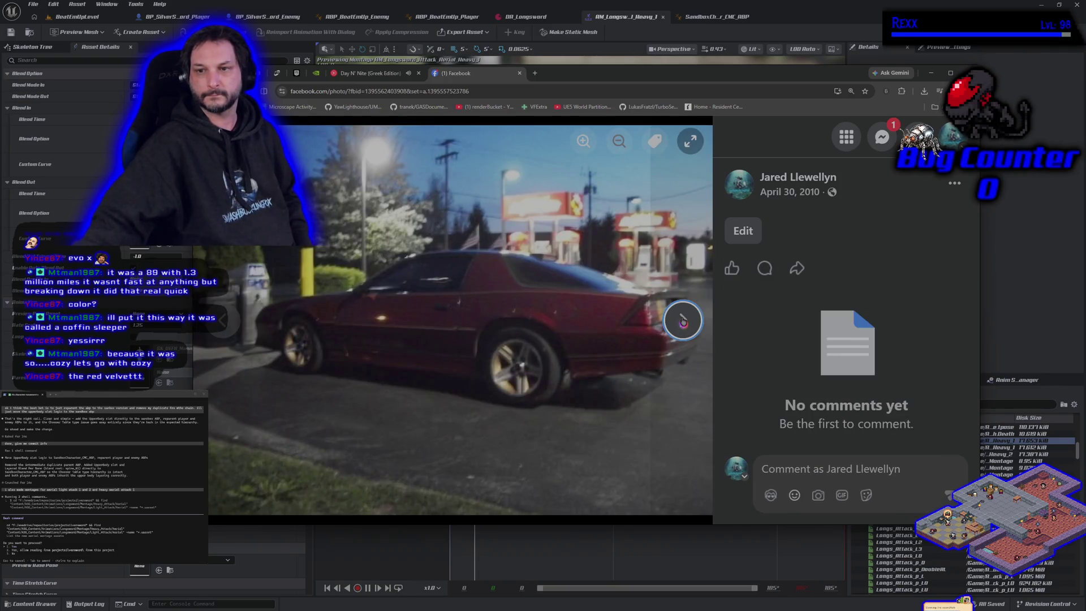
pyautogui.click(519, 77)
pyautogui.moveTo(519, 78); pyautogui.dragTo(43, 139)
# Switch from the browser back to the Unreal montage editor with Alt+Tab.
pyautogui.hotkey('alt', 'Tab')
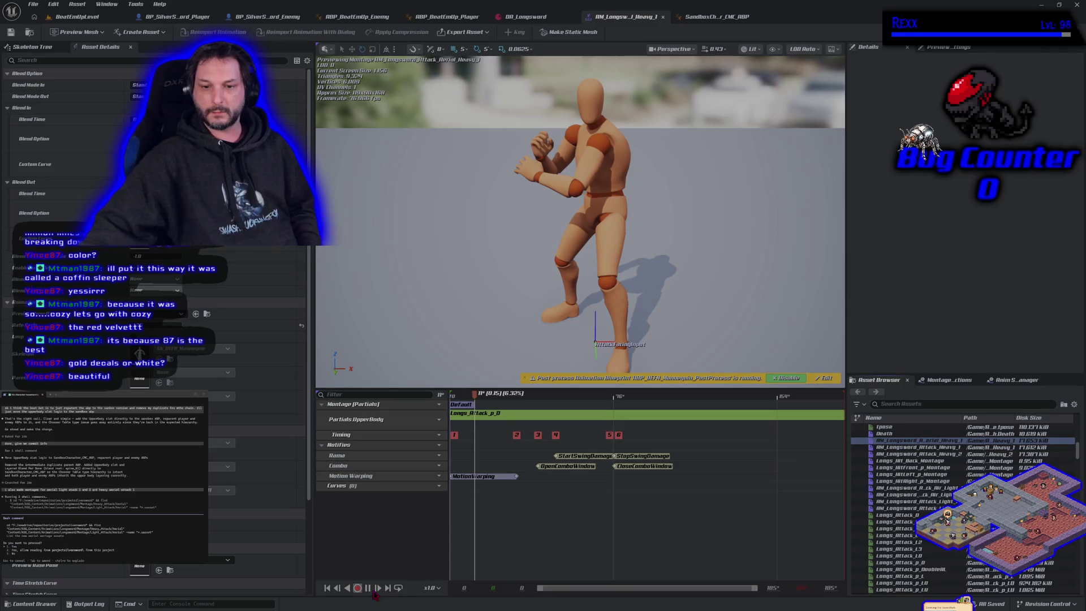
# Preview the heavy attack montage, then open the Longs_Attack_p_0 animation and the Content Drawer.
pyautogui.click(368, 589)
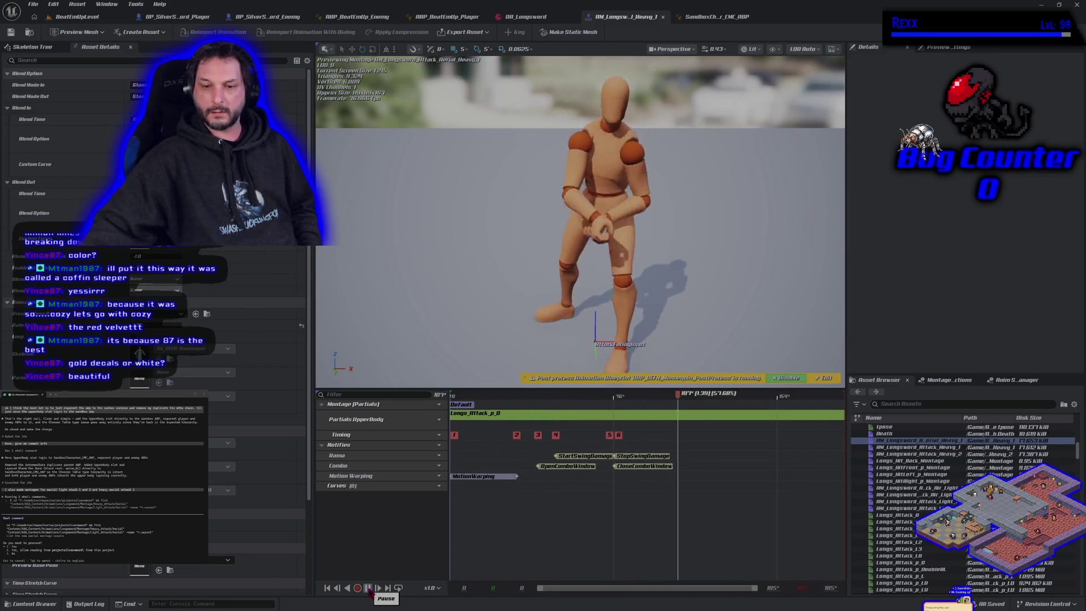
pyautogui.click(368, 589)
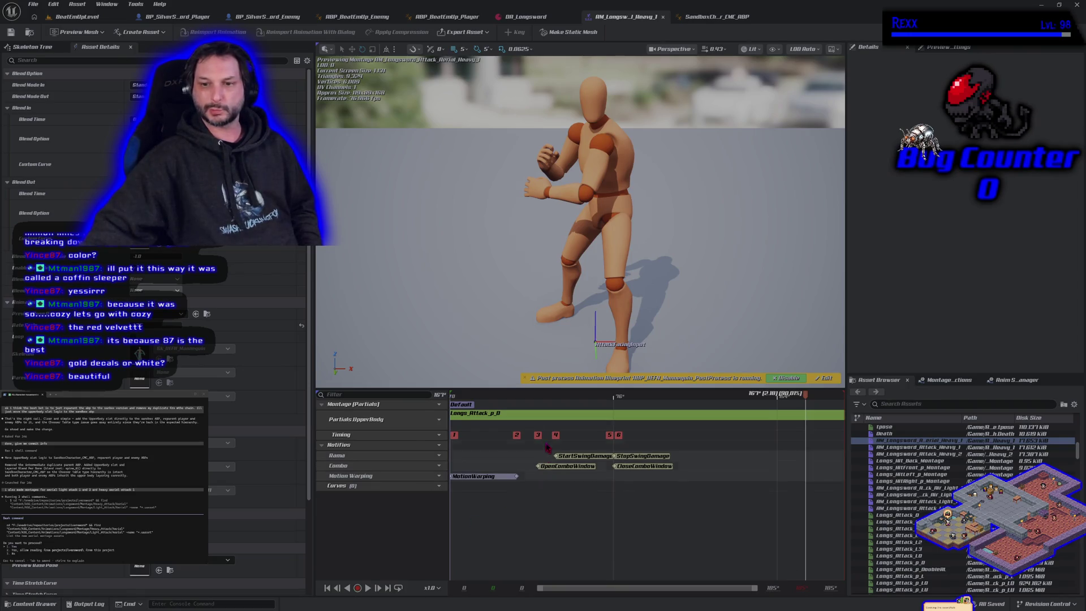
pyautogui.doubleClick(899, 562)
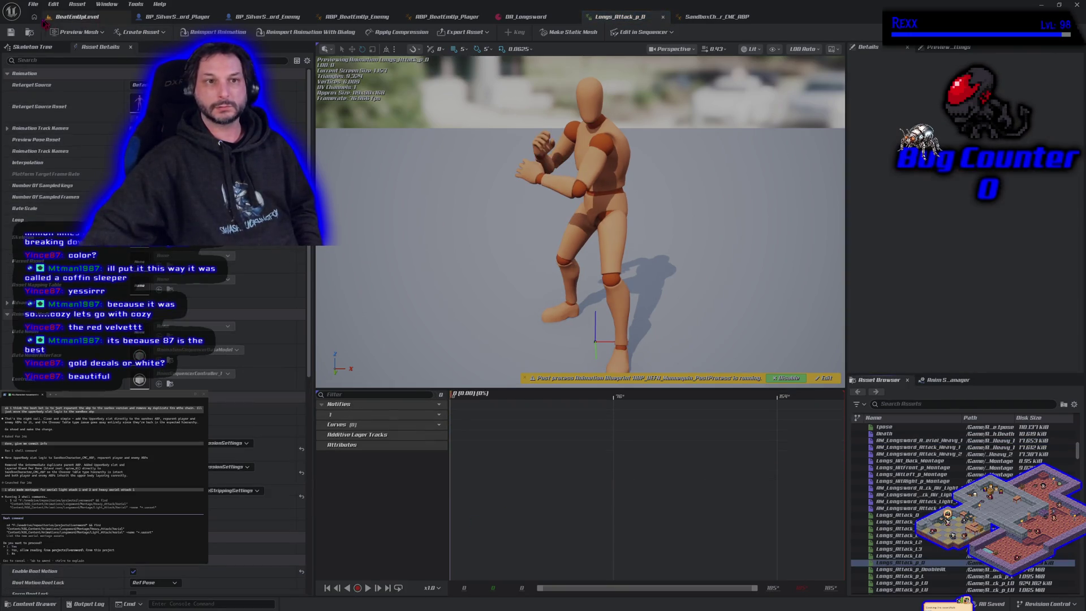
pyautogui.hotkey('ctrl', 'space')
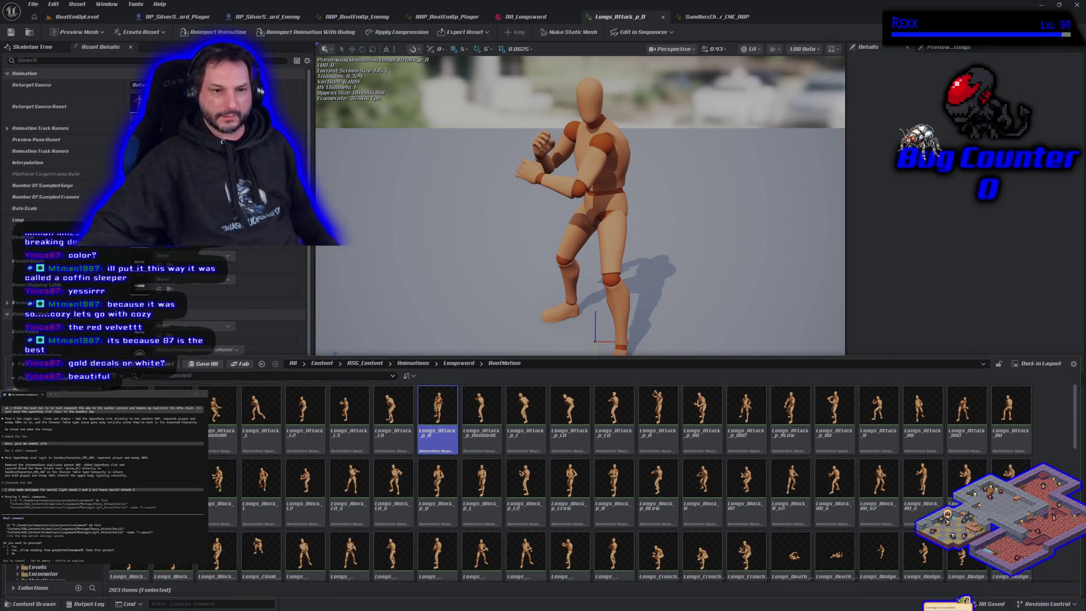
# Duplicate the aerial heavy attack montage in the Heavy_Attack Aerial folder and save all assets.
pyautogui.hotkey('alt', 'Left')
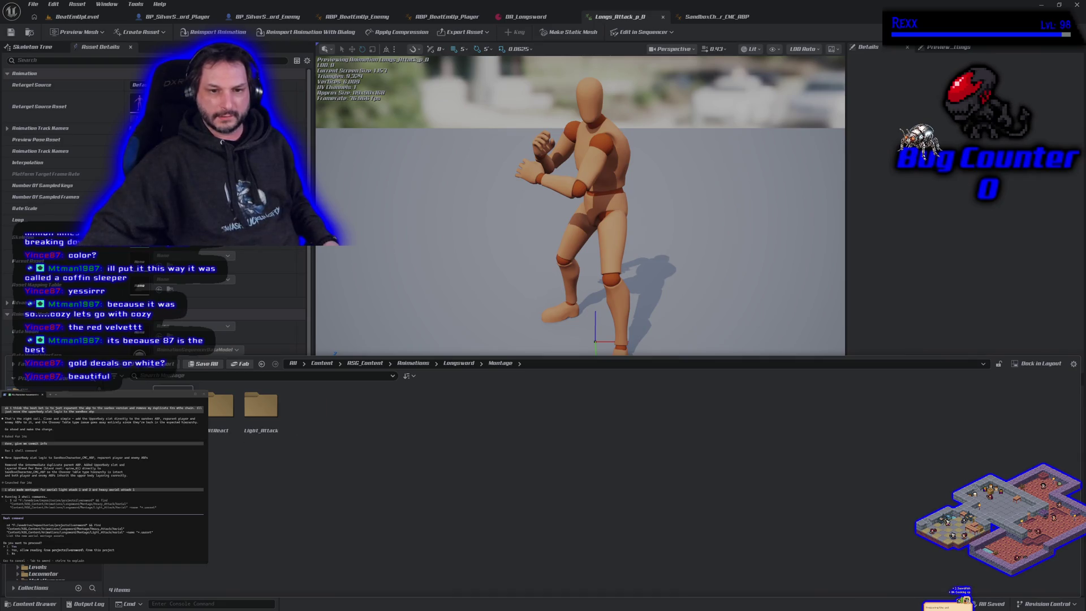
pyautogui.hotkey('alt', 'Right')
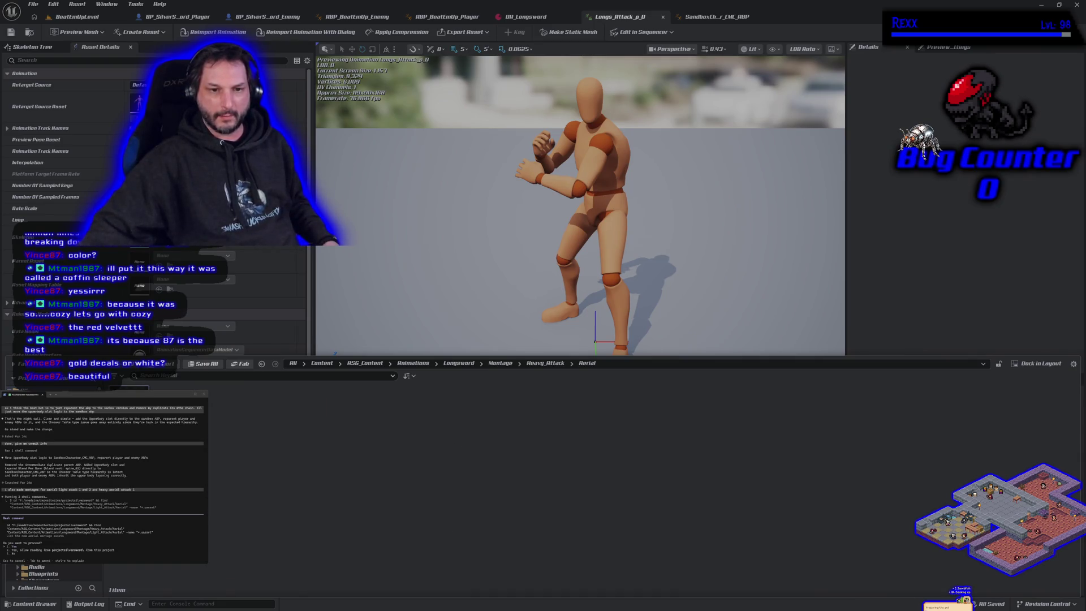
pyautogui.rightClick(136, 444)
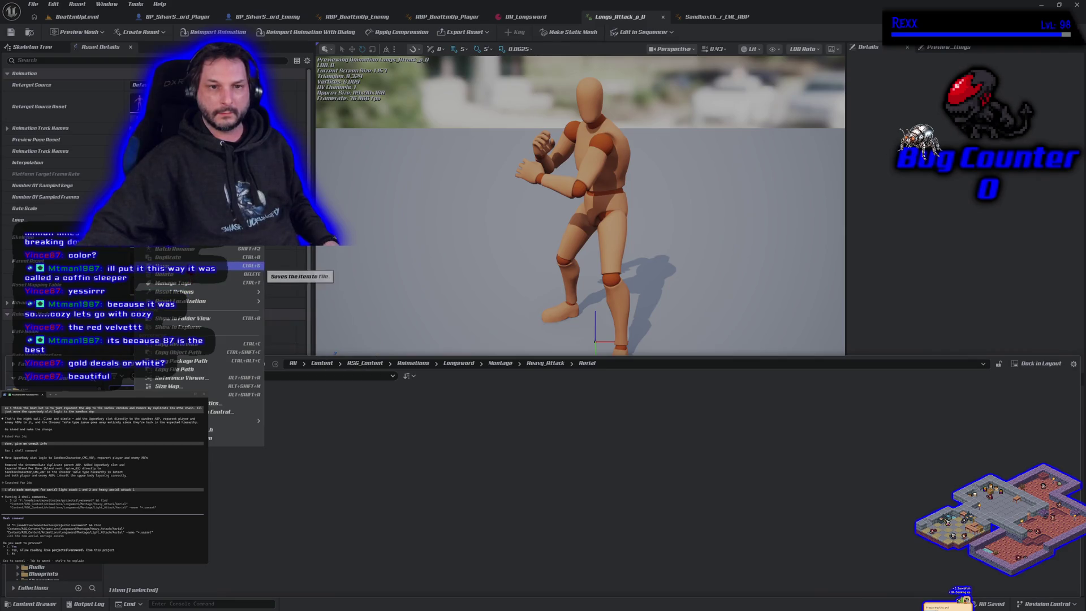
pyautogui.click(169, 258)
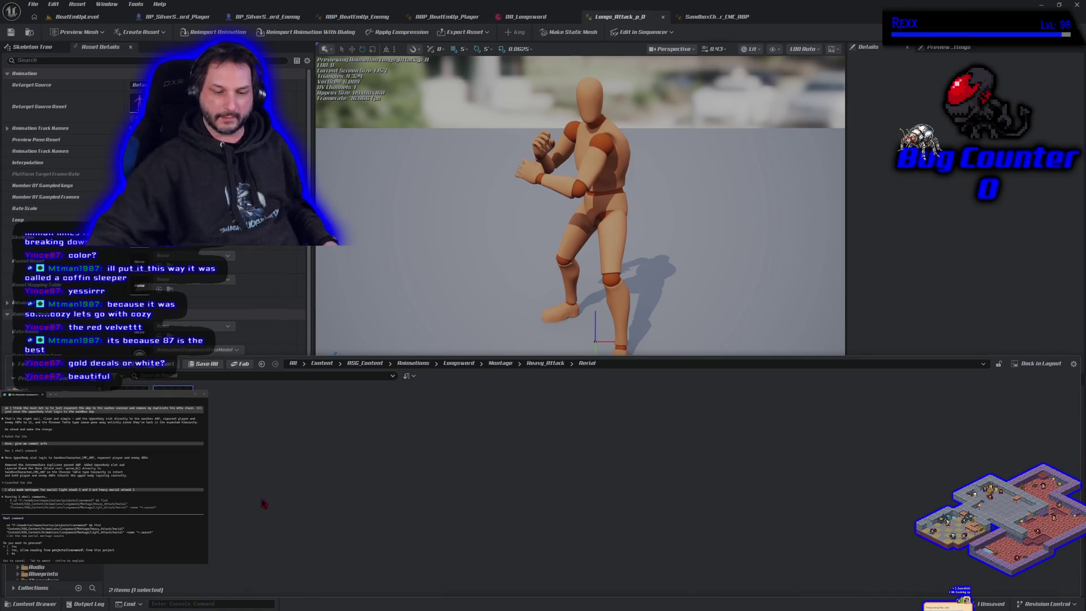
pyautogui.hotkey('ctrl', 's')
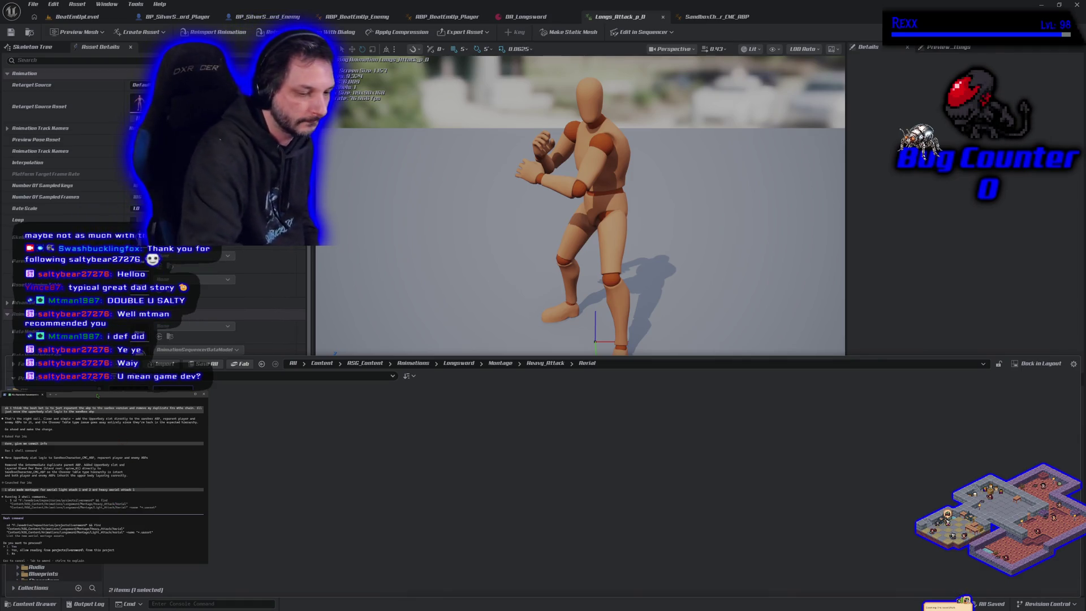
# Approve the assistant's shell command and ask it to add the montages to DA_Longsword.
pyautogui.press('Return')
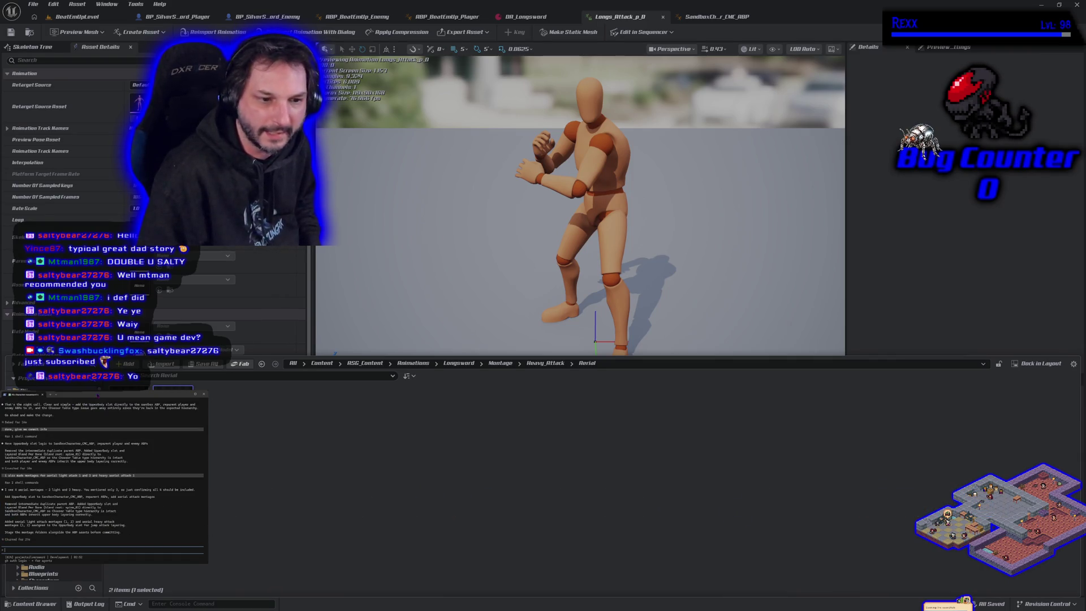
pyautogui.write('ok add the montages to DA_Longsword')
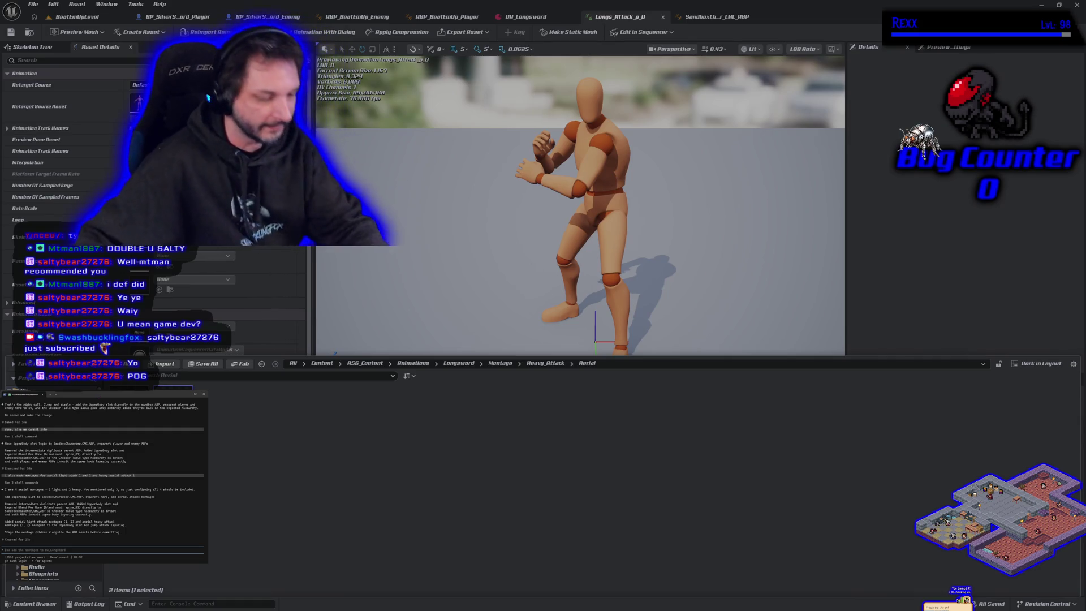
pyautogui.click(238, 472)
# Put Longs_Attack_p_RO2, found by searching 'attack_p', into the Heavy_2 montage's slot track and preview it.
pyautogui.doubleClick(215, 457)
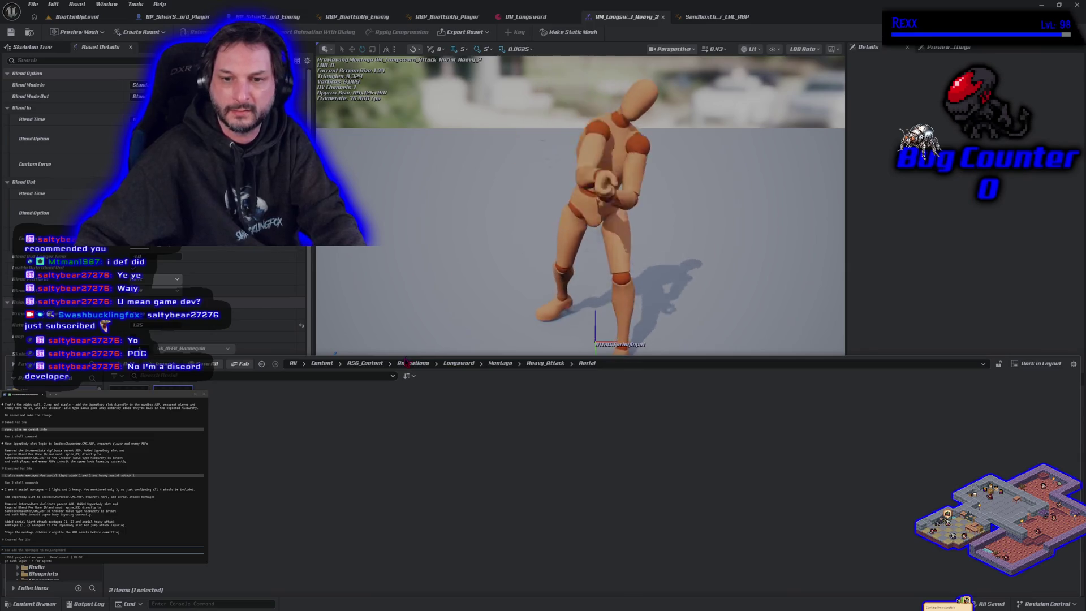
pyautogui.moveTo(406, 353); pyautogui.dragTo(406, 526)
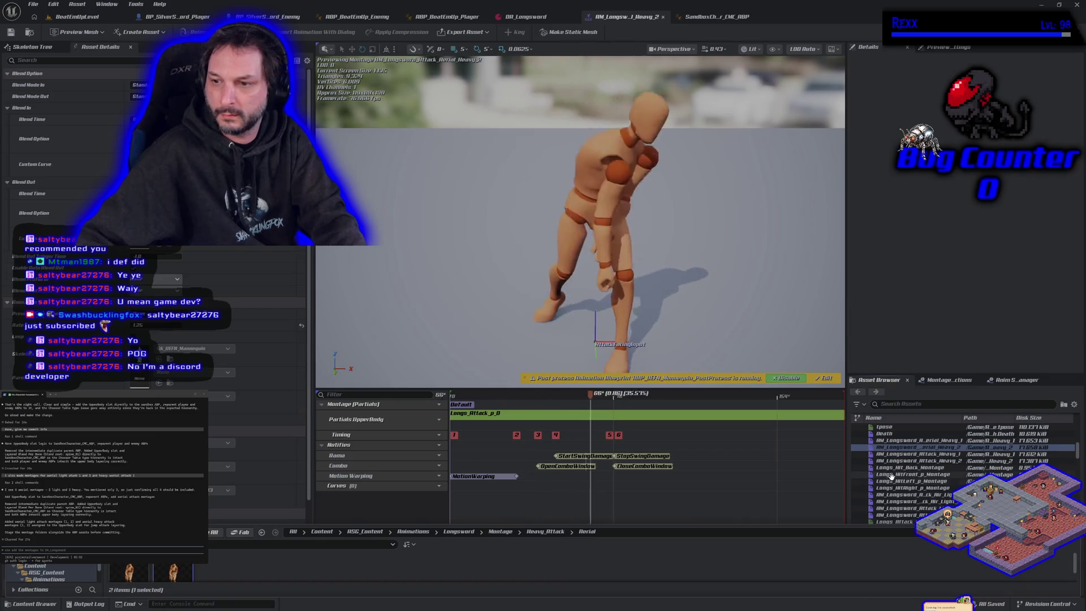
pyautogui.click(900, 405)
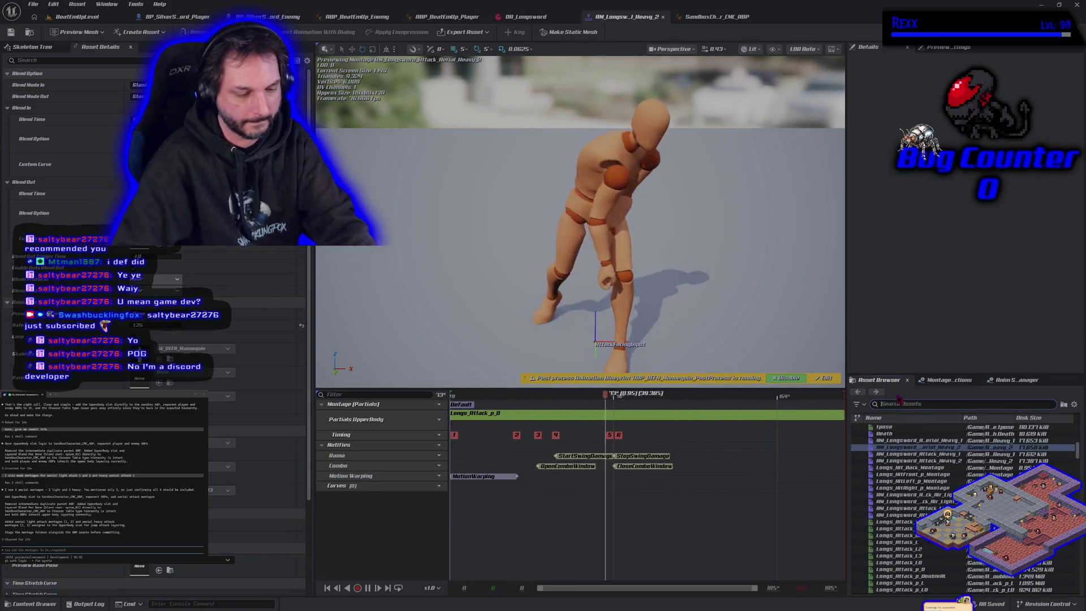
pyautogui.write('attack')
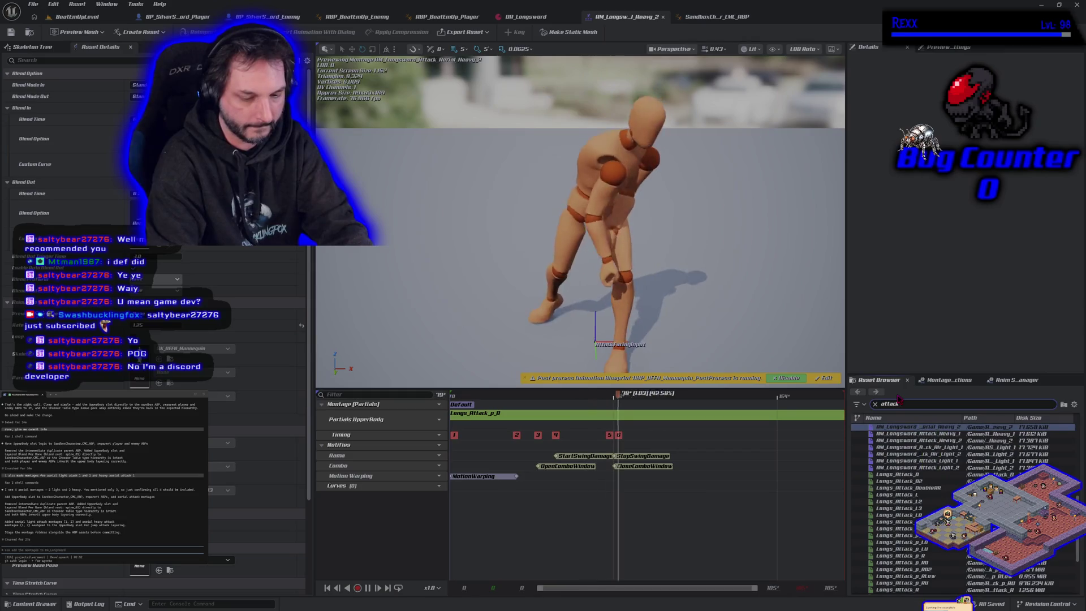
pyautogui.write(' _p')
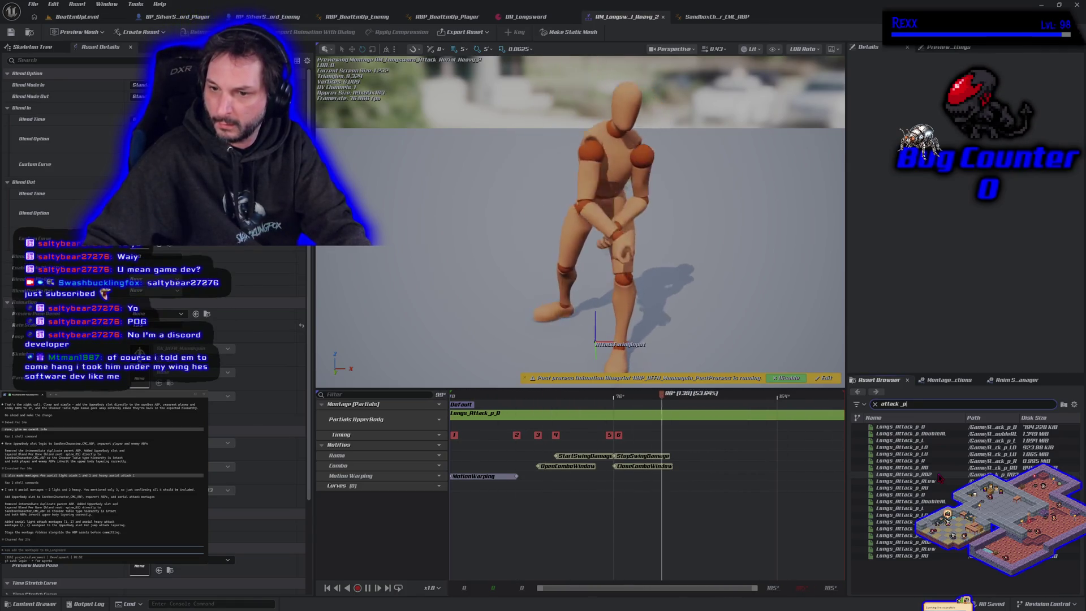
pyautogui.click(588, 444)
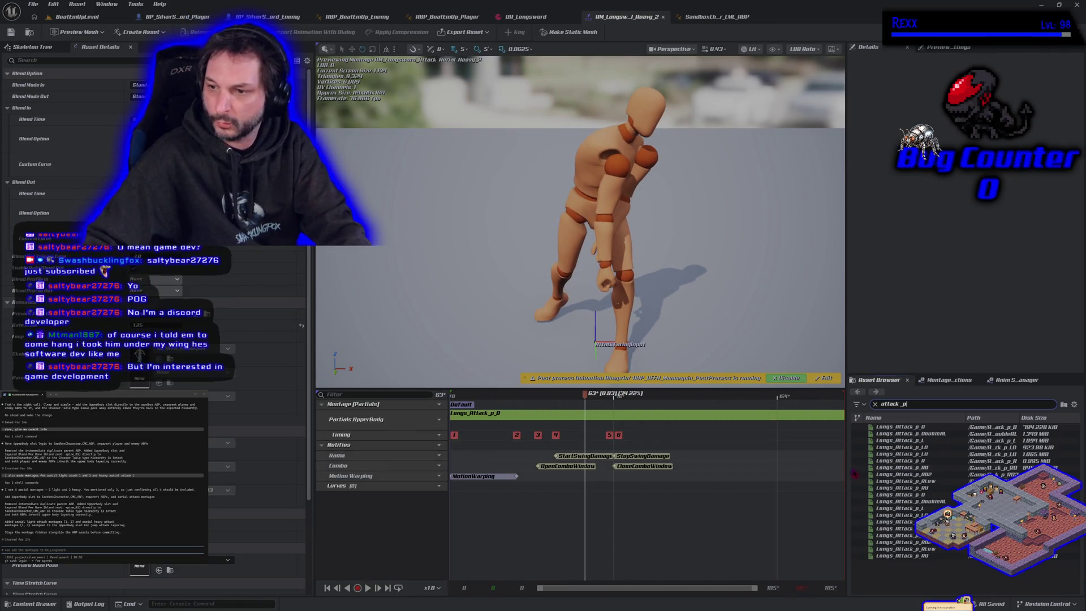
pyautogui.moveTo(899, 475); pyautogui.dragTo(704, 414)
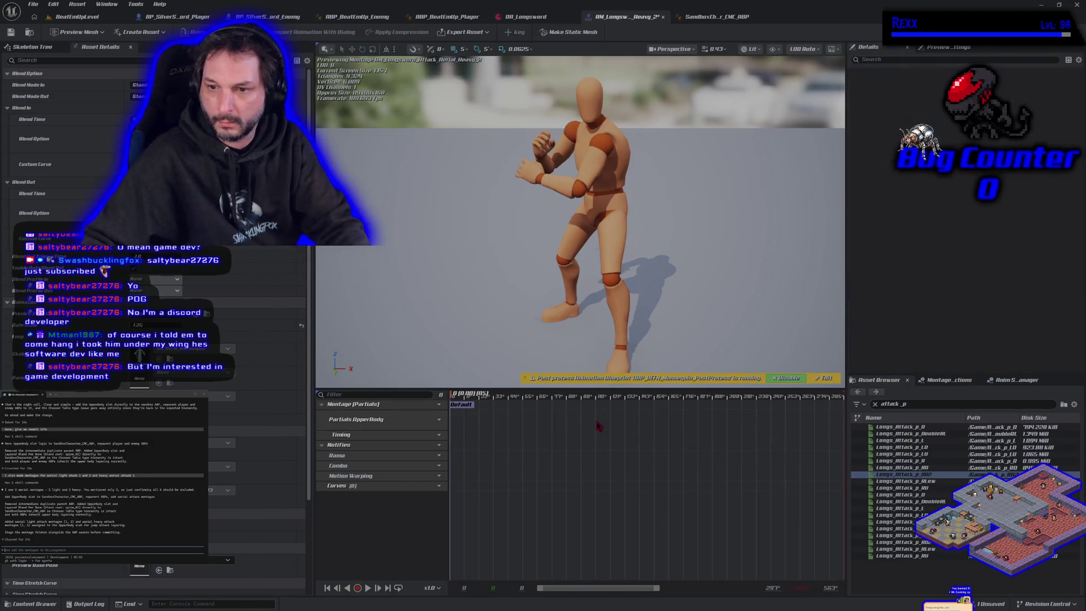
pyautogui.click(369, 588)
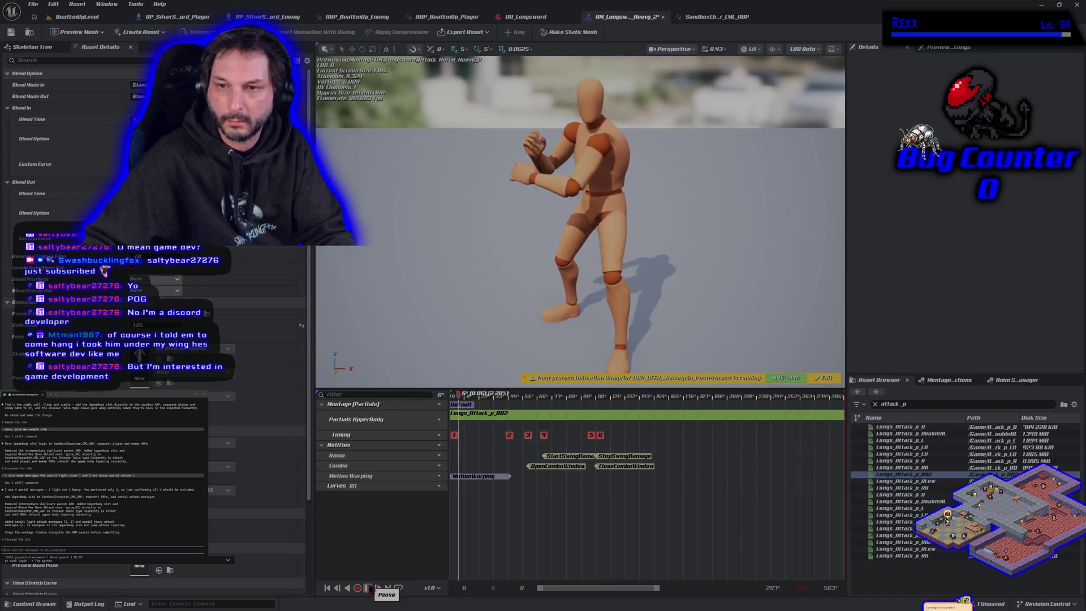
# Save AM_Longsword_Attack_Aerial_Heavy_2, replay and scrub its preview, then return to BeatEmUpLevel.
pyautogui.hotkey('ctrl', 's')
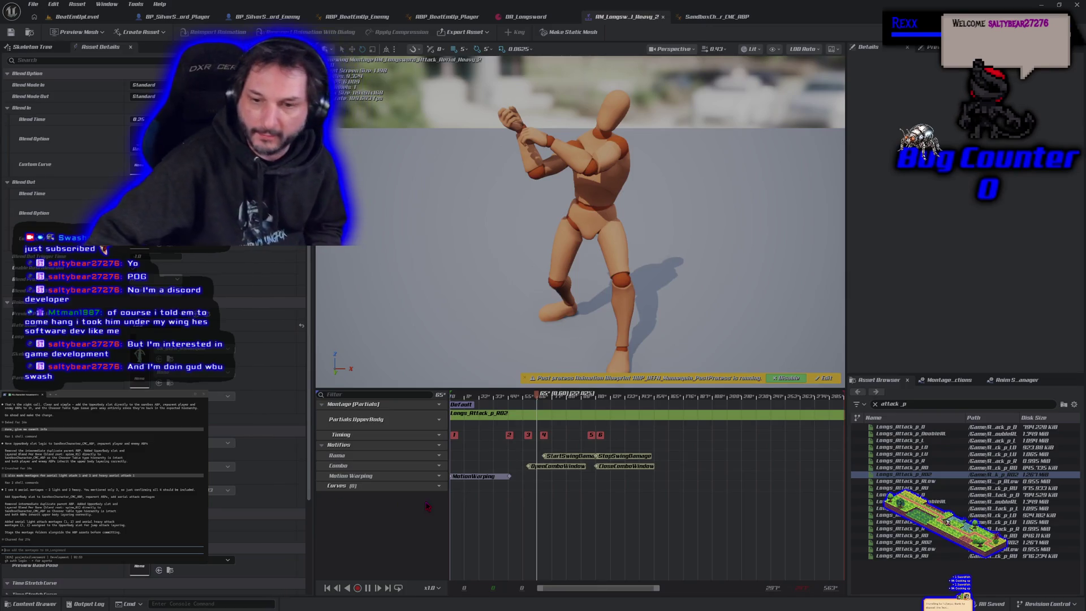
pyautogui.click(367, 588)
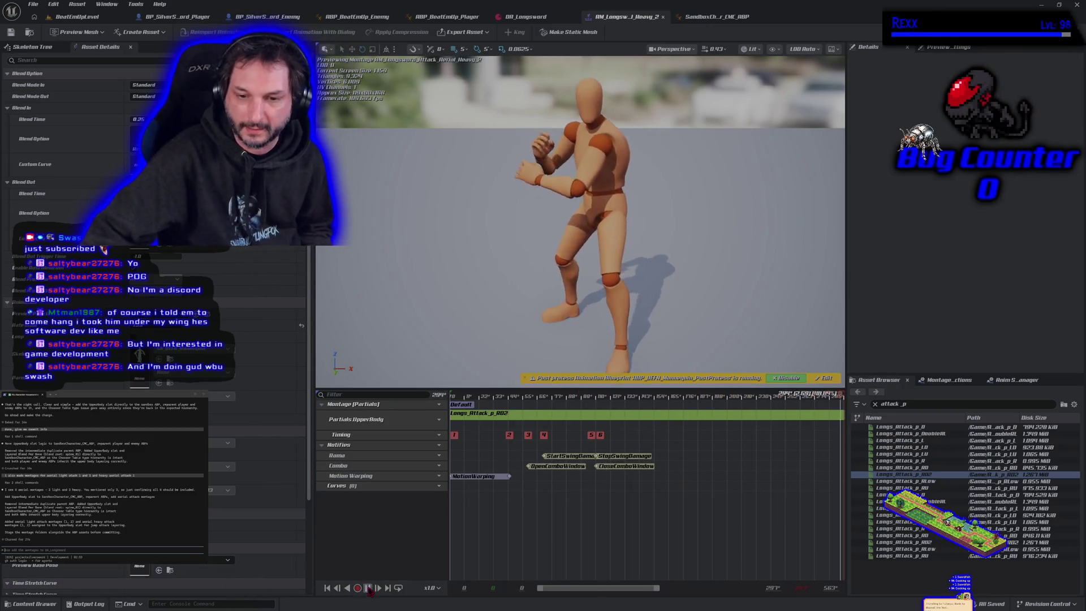
pyautogui.click(490, 395)
pyautogui.moveTo(491, 396); pyautogui.dragTo(452, 396)
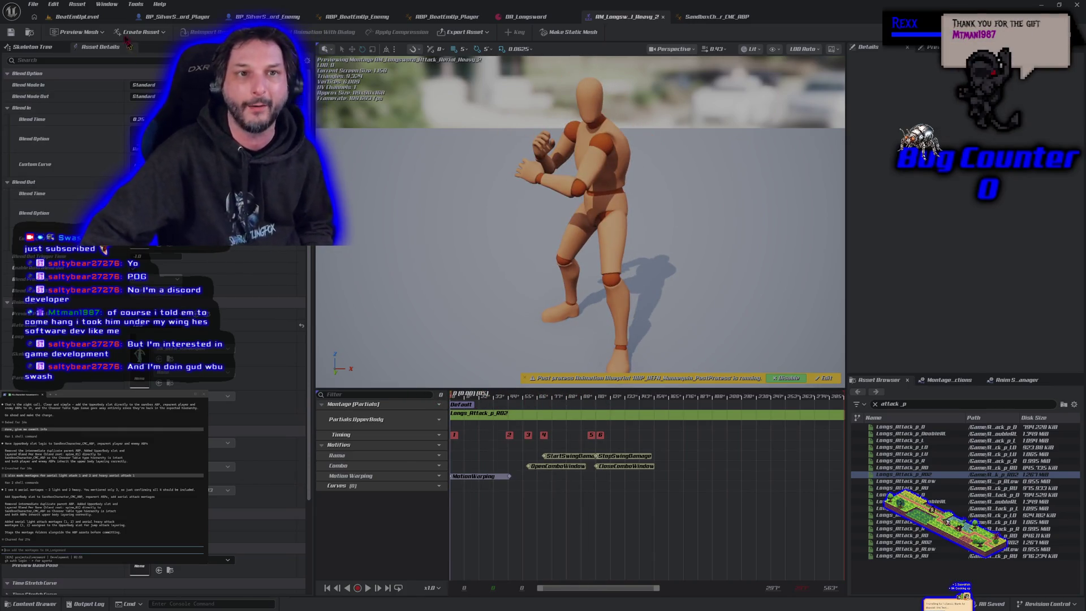
pyautogui.click(106, 17)
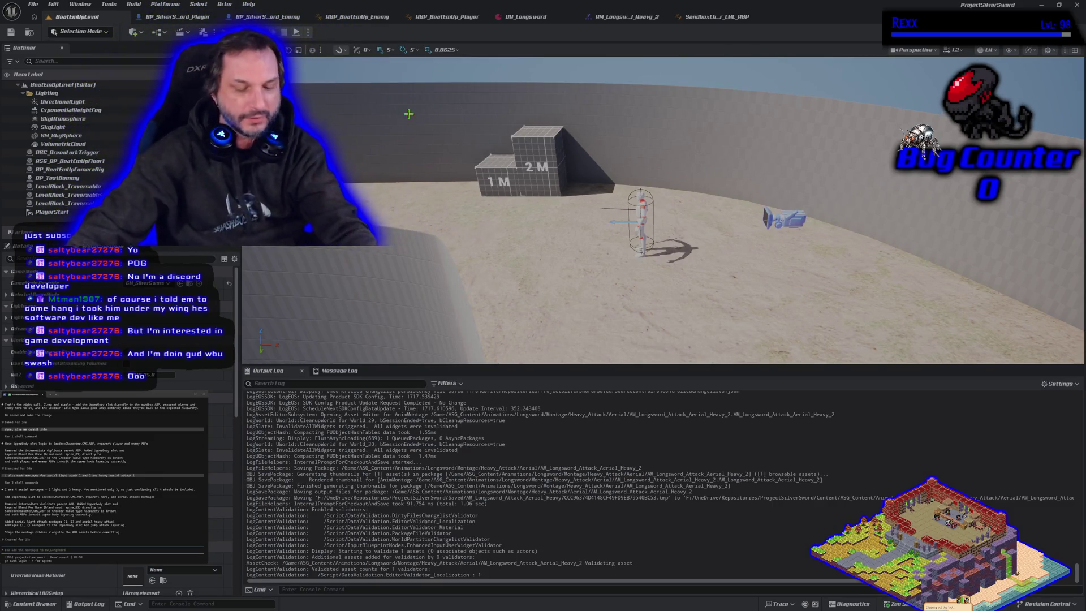
pyautogui.hotkey('alt', 'p')
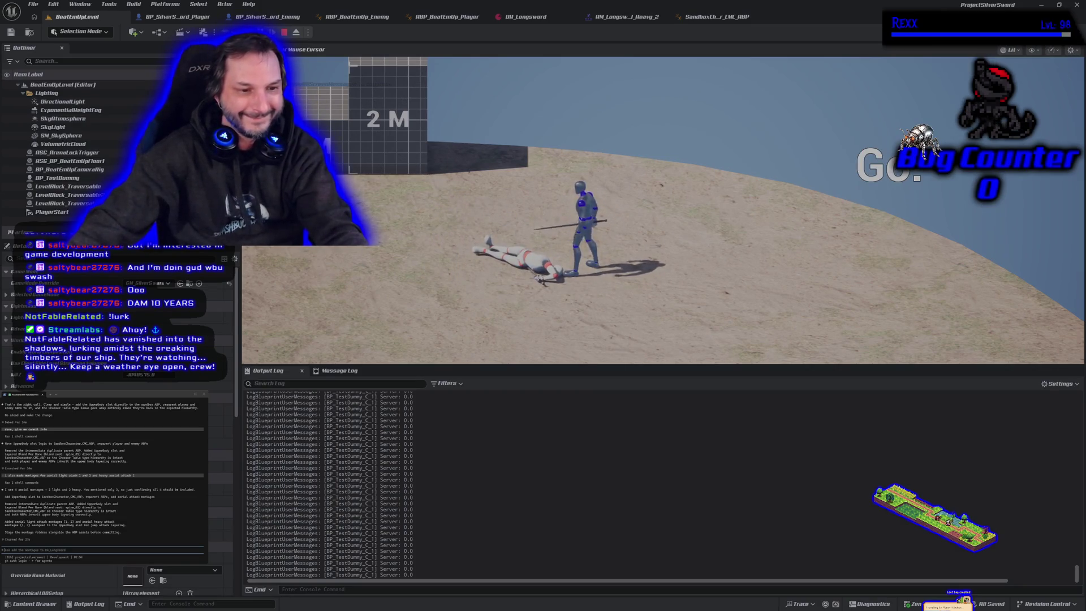
pyautogui.press('Escape')
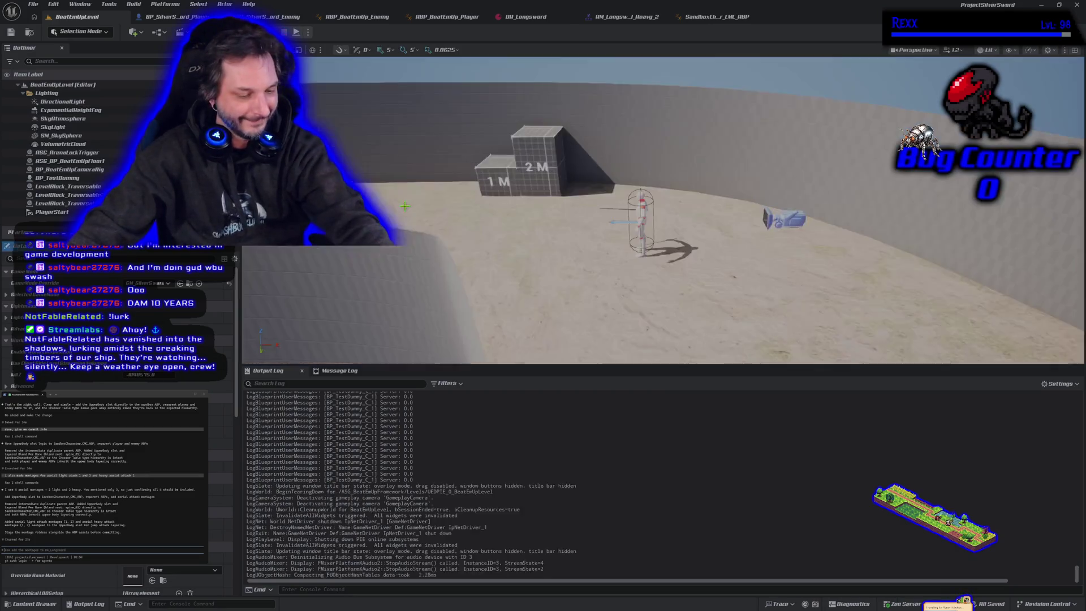
pyautogui.moveTo(430, 254)
pyautogui.mouseDown()
pyautogui.moveTo(396, 282)
pyautogui.moveTo(464, 294)
pyautogui.moveTo(442, 282)
pyautogui.mouseUp()
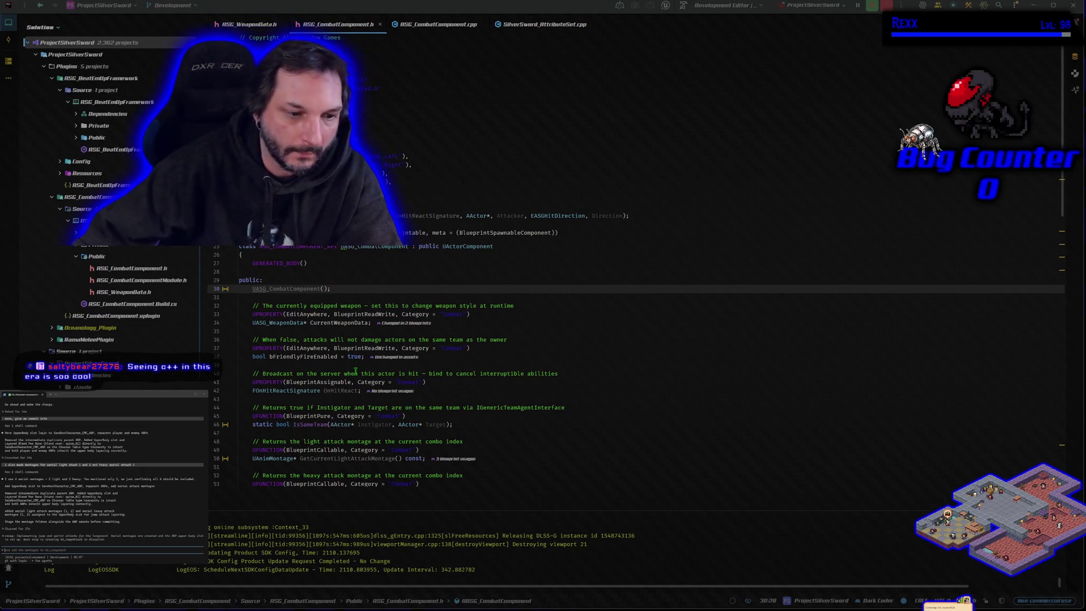
# Place the cursor on line 28 of the header, then switch back to the Unreal Editor.
pyautogui.click(325, 271)
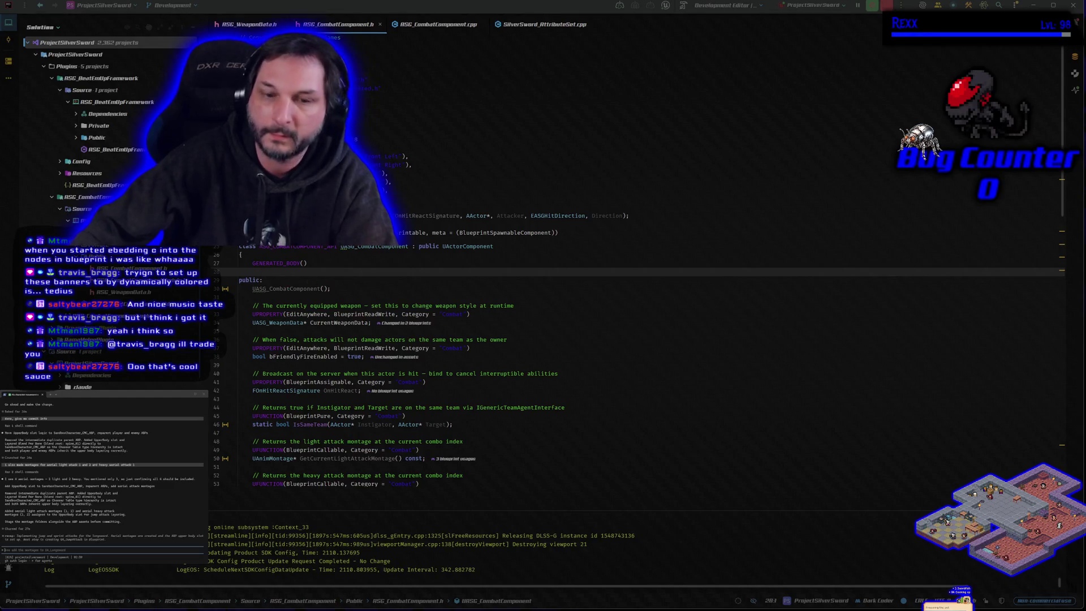
pyautogui.hotkey('alt', 'Tab')
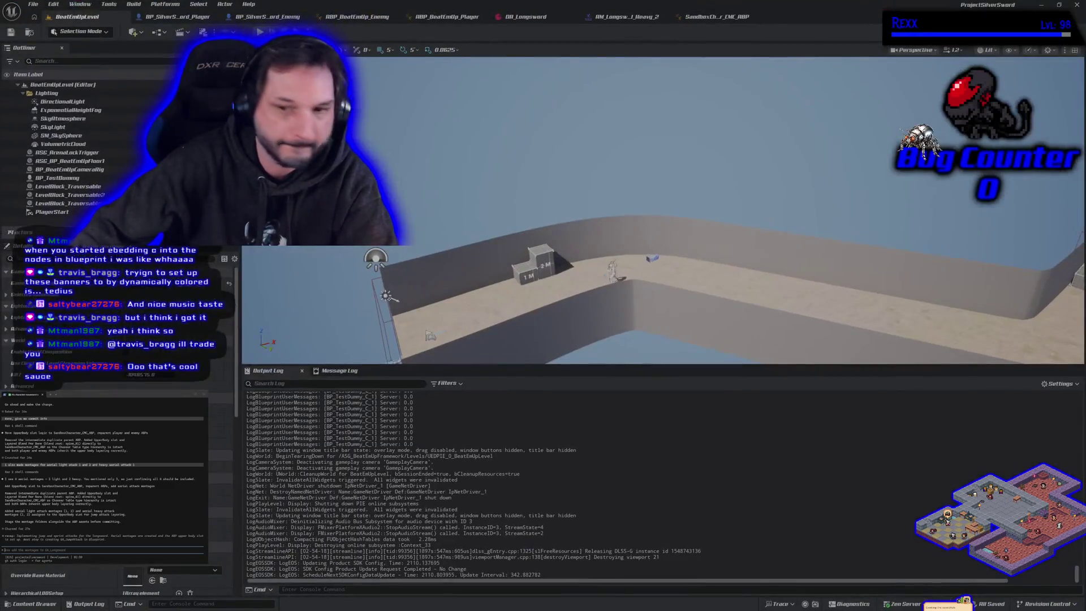
# Pan the level view and pull the output log splitter down so the viewport fills the editor.
pyautogui.moveTo(606, 238); pyautogui.dragTo(521, 313)
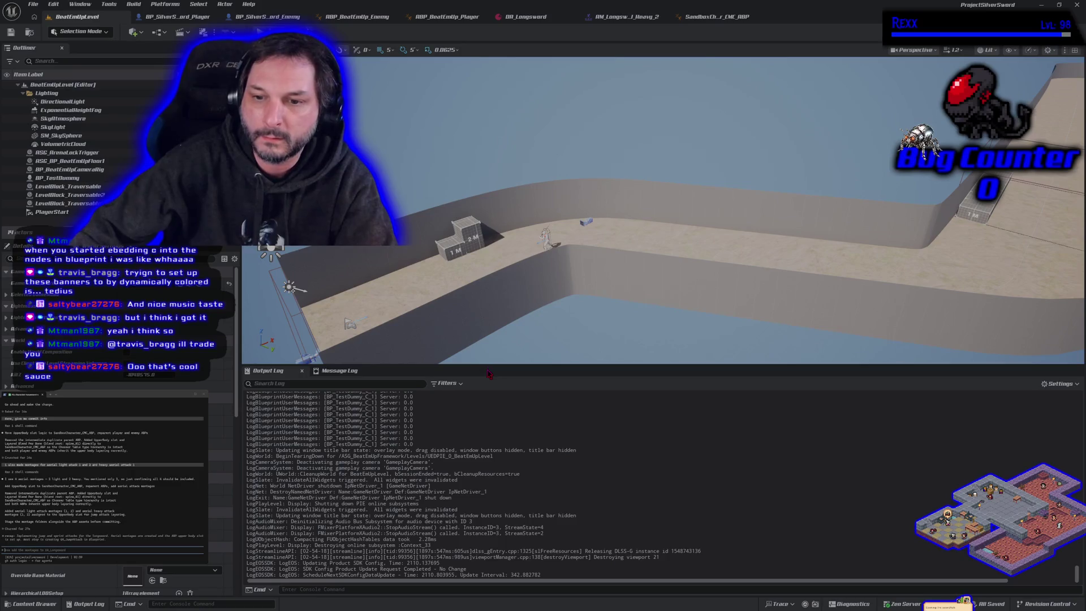
pyautogui.moveTo(487, 363); pyautogui.dragTo(429, 493)
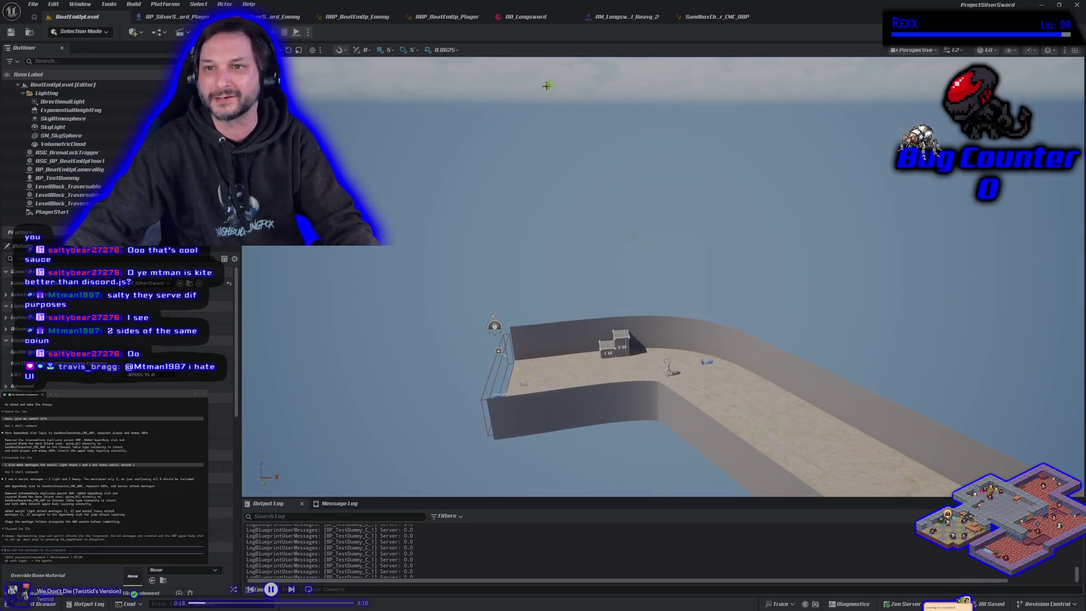
# Close the animation blueprint, then in DA_Longsword enable jump attacks and give both aerial lists two slots.
pyautogui.click(728, 18)
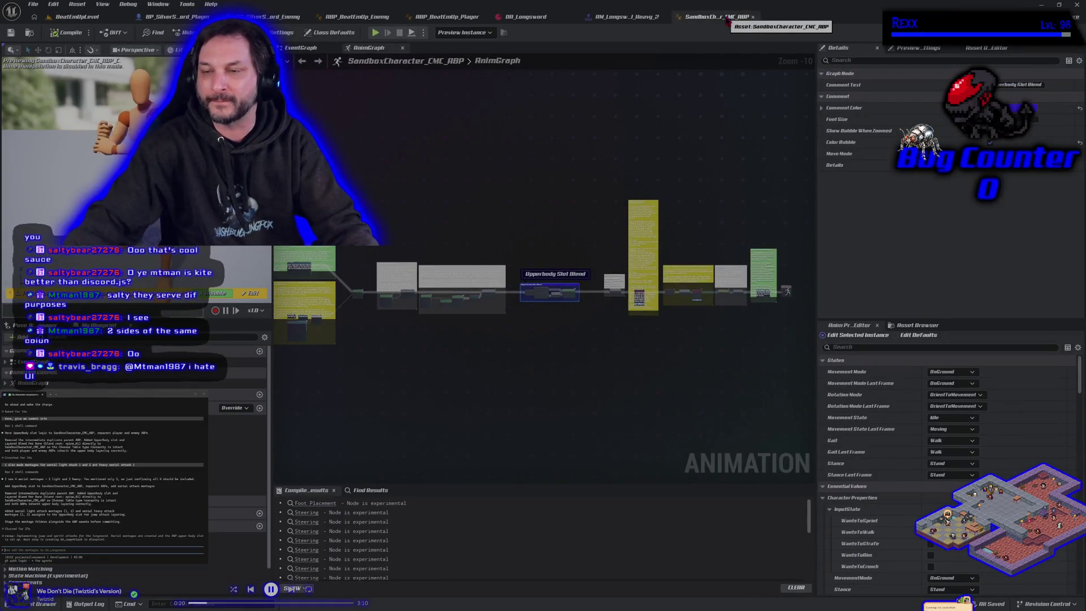
pyautogui.middleClick(727, 19)
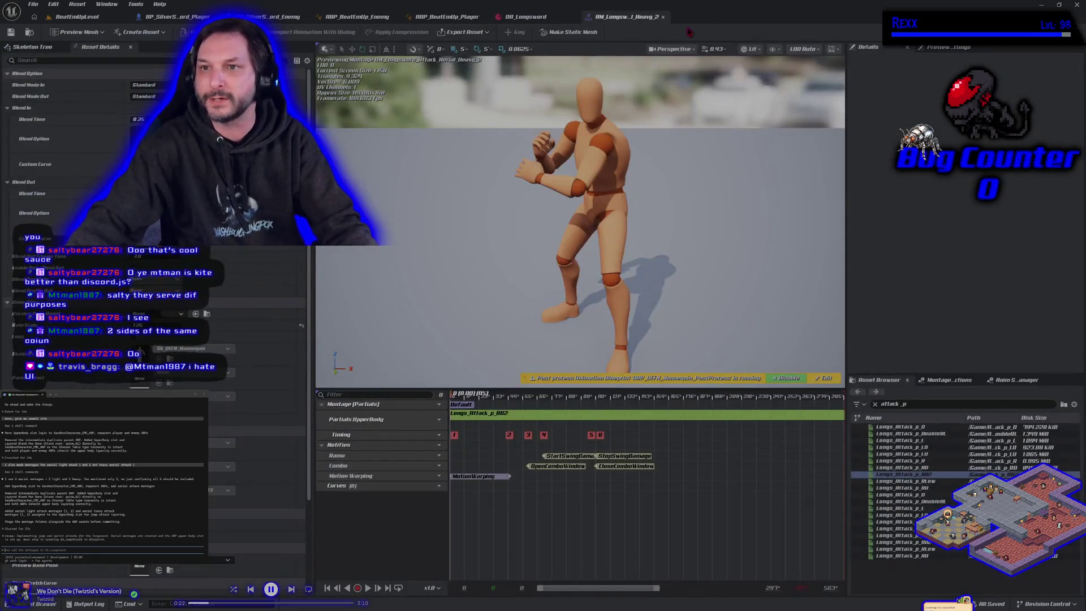
pyautogui.click(546, 17)
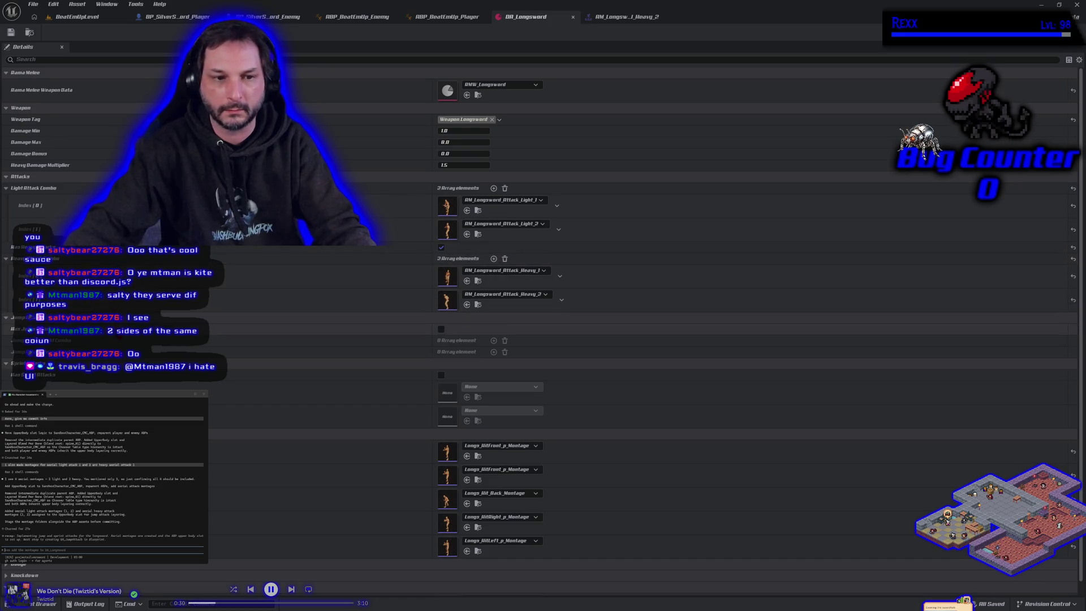
pyautogui.click(441, 329)
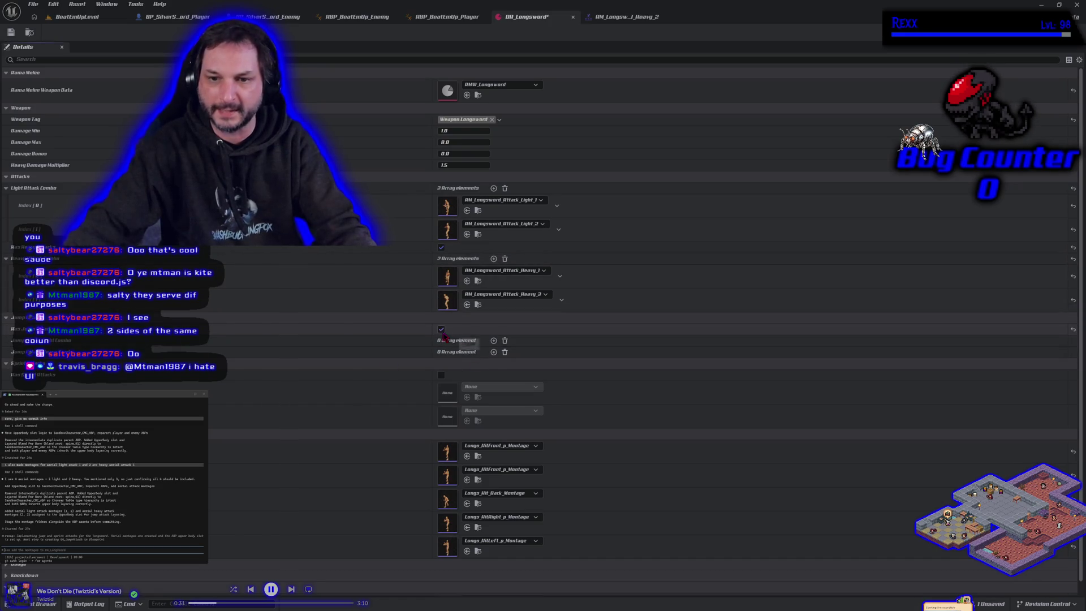
pyautogui.click(494, 341)
pyautogui.click(494, 340)
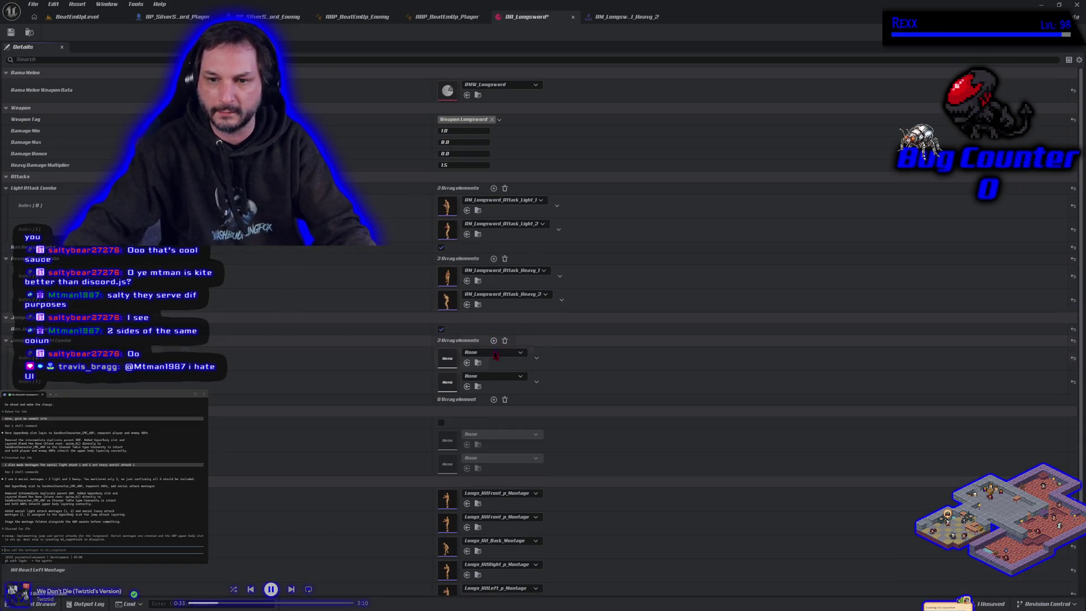
pyautogui.click(494, 399)
pyautogui.click(494, 400)
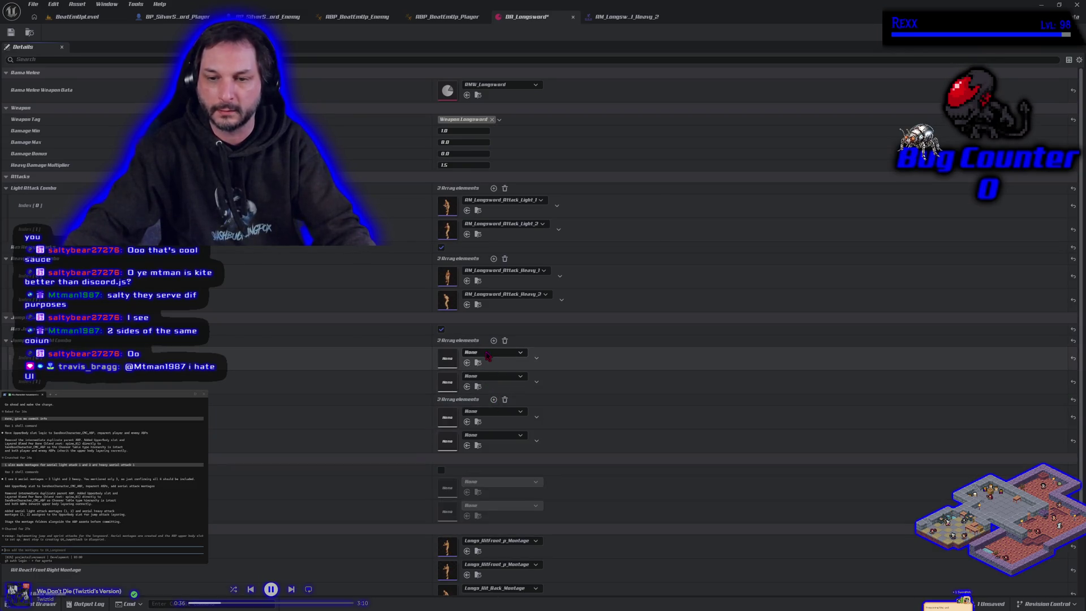
# Drag the Aerial_Heavy_2 and Aerial_Heavy_1 montages into the aerial heavy list.
pyautogui.click(43, 604)
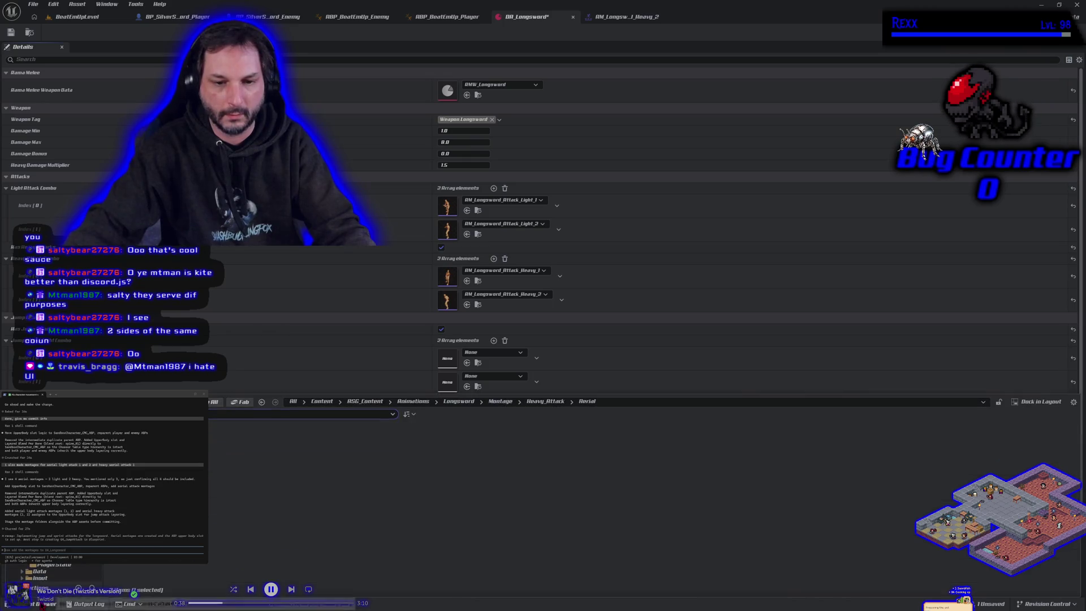
pyautogui.moveTo(142, 453)
pyautogui.mouseDown()
pyautogui.moveTo(283, 362)
pyautogui.moveTo(388, 449)
pyautogui.moveTo(448, 441)
pyautogui.mouseUp()
pyautogui.click(42, 603)
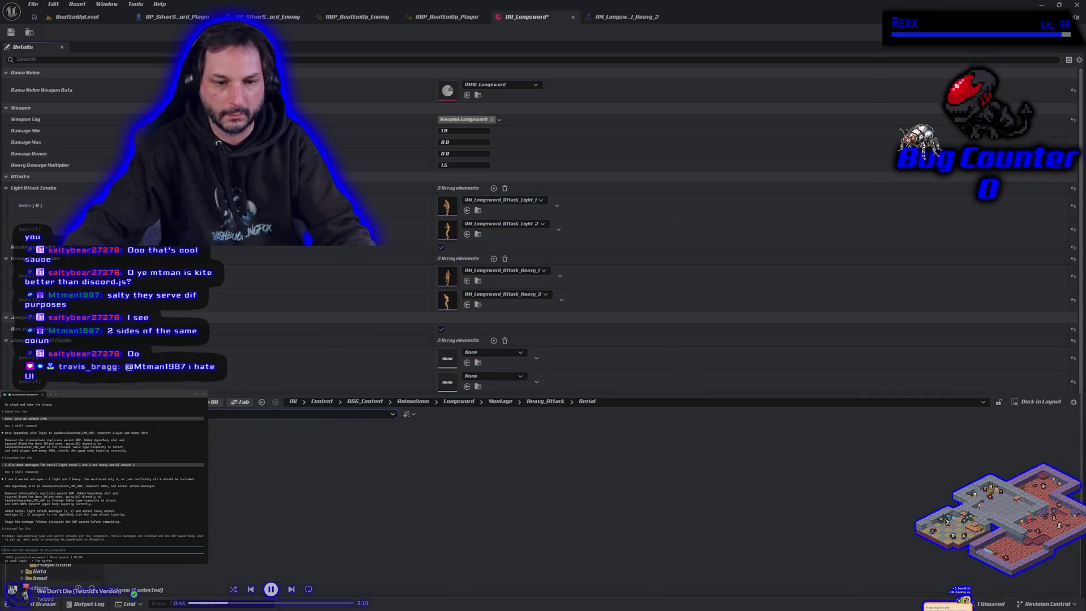
pyautogui.moveTo(85, 453)
pyautogui.mouseDown()
pyautogui.moveTo(448, 449)
pyautogui.moveTo(447, 423)
pyautogui.mouseUp()
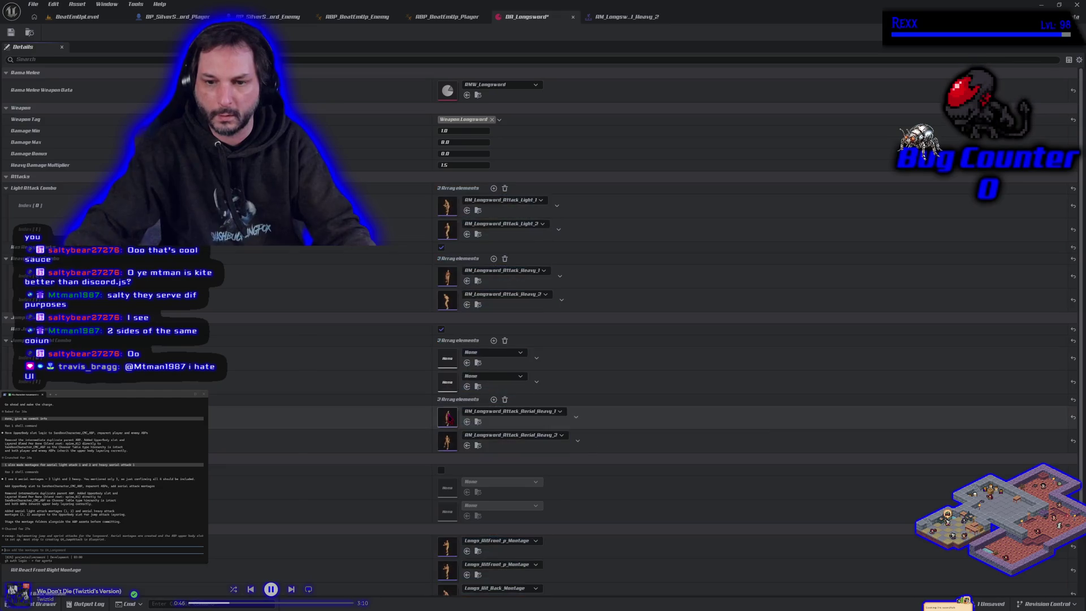
pyautogui.hotkey('ctrl', 'space')
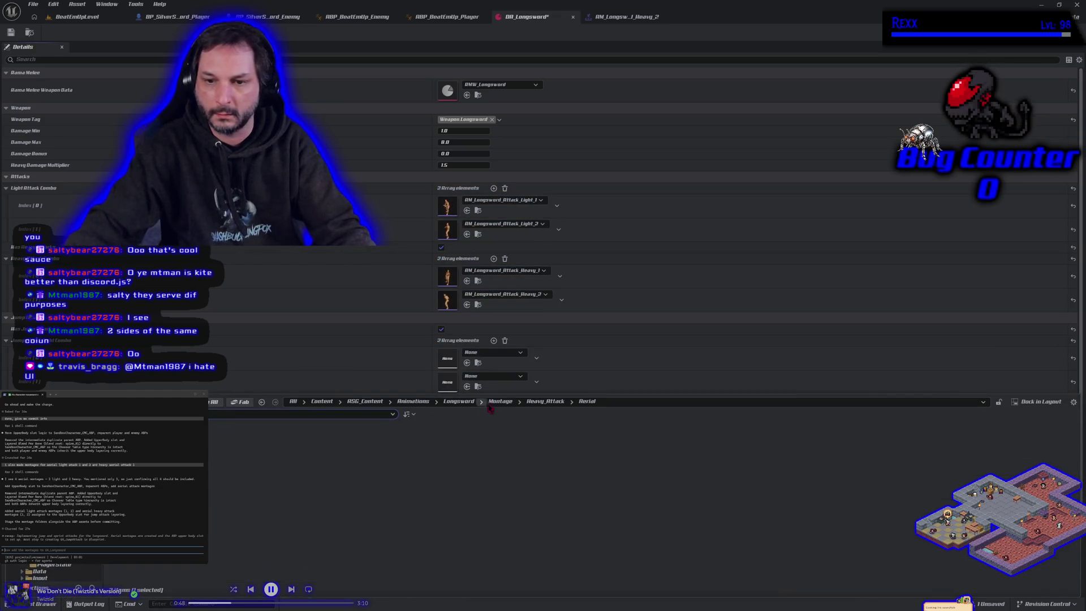
# Browse back to the Heavy_Attack folder, dismiss the browser, and re-expand the jump attack settings.
pyautogui.click(502, 402)
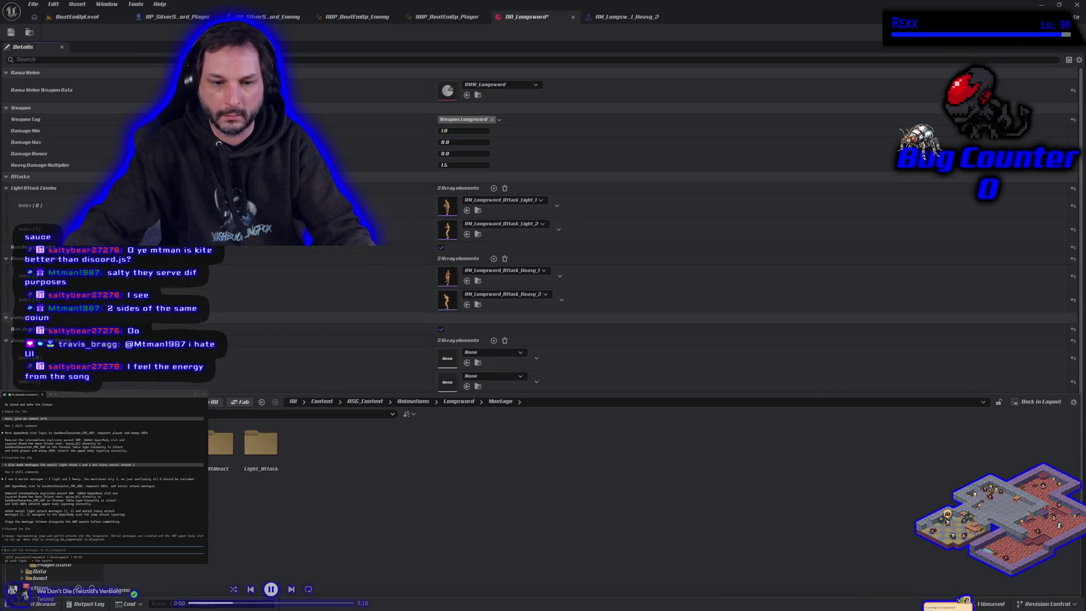
pyautogui.click(181, 444)
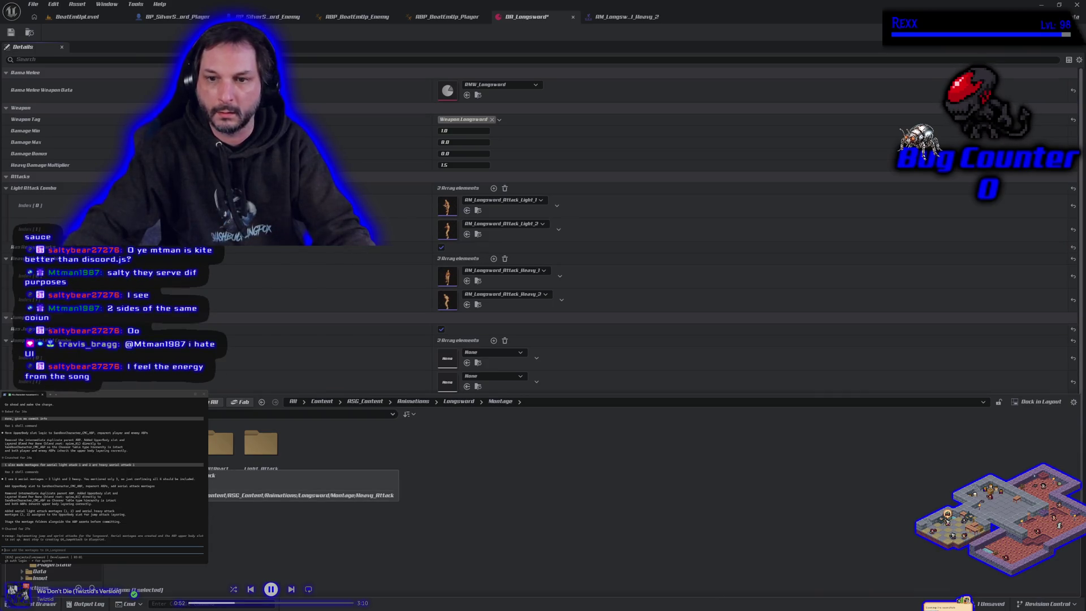
pyautogui.click(345, 320)
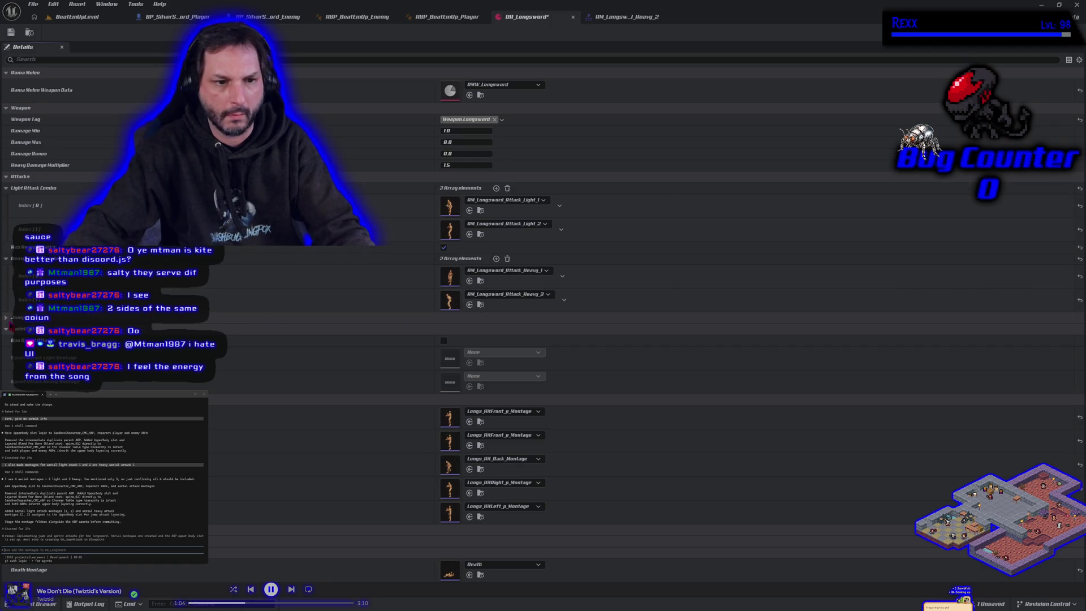
pyautogui.click(7, 319)
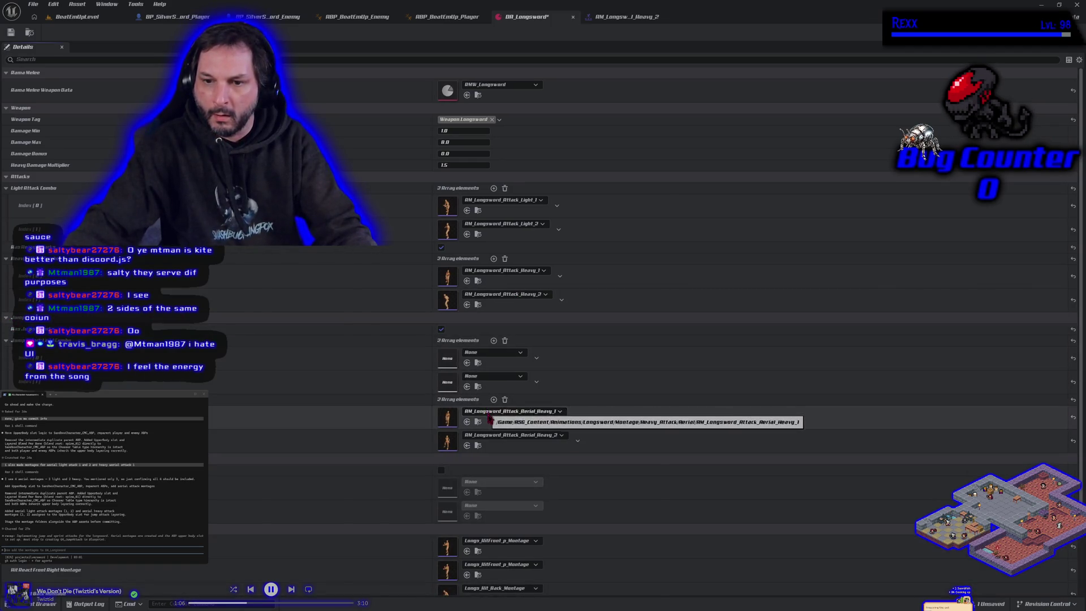
# Fill the aerial light slots with Air_Light_1 and Air_Light_2, then save DA_Longsword.
pyautogui.click(42, 603)
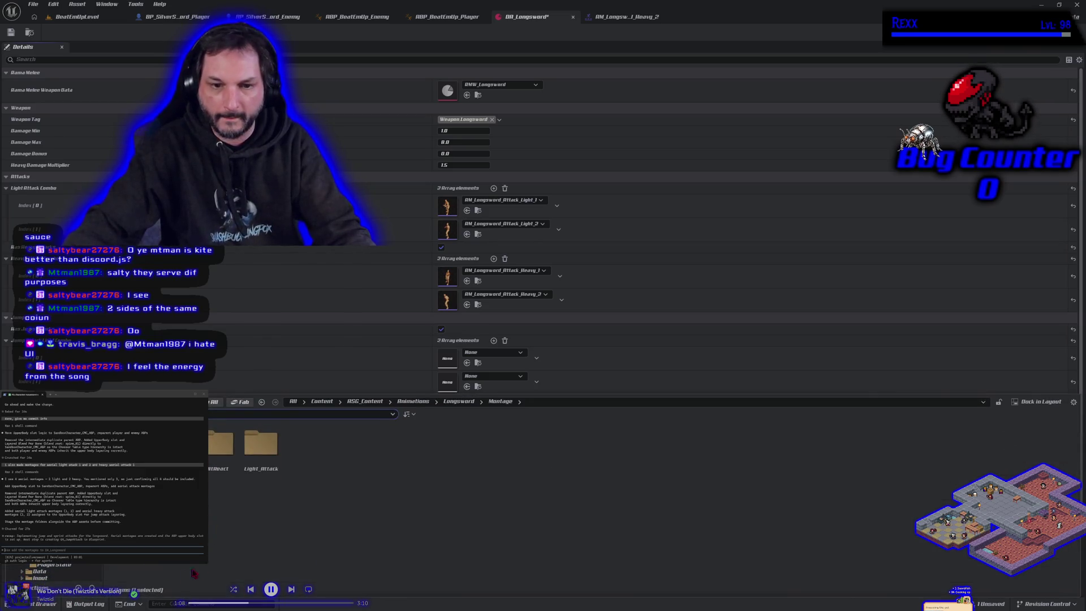
pyautogui.doubleClick(261, 444)
pyautogui.doubleClick(223, 444)
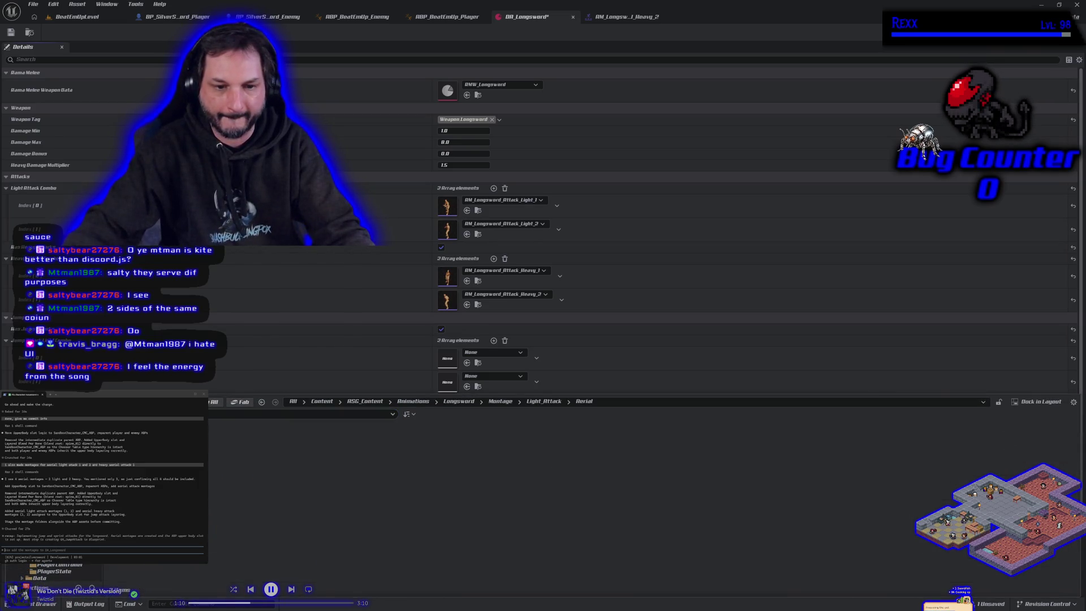
pyautogui.moveTo(170, 475)
pyautogui.mouseDown()
pyautogui.moveTo(356, 370)
pyautogui.moveTo(469, 356)
pyautogui.mouseUp()
pyautogui.hotkey('ctrl', 'space')
pyautogui.moveTo(215, 475)
pyautogui.mouseDown()
pyautogui.moveTo(402, 393)
pyautogui.moveTo(444, 407)
pyautogui.moveTo(481, 376)
pyautogui.mouseUp()
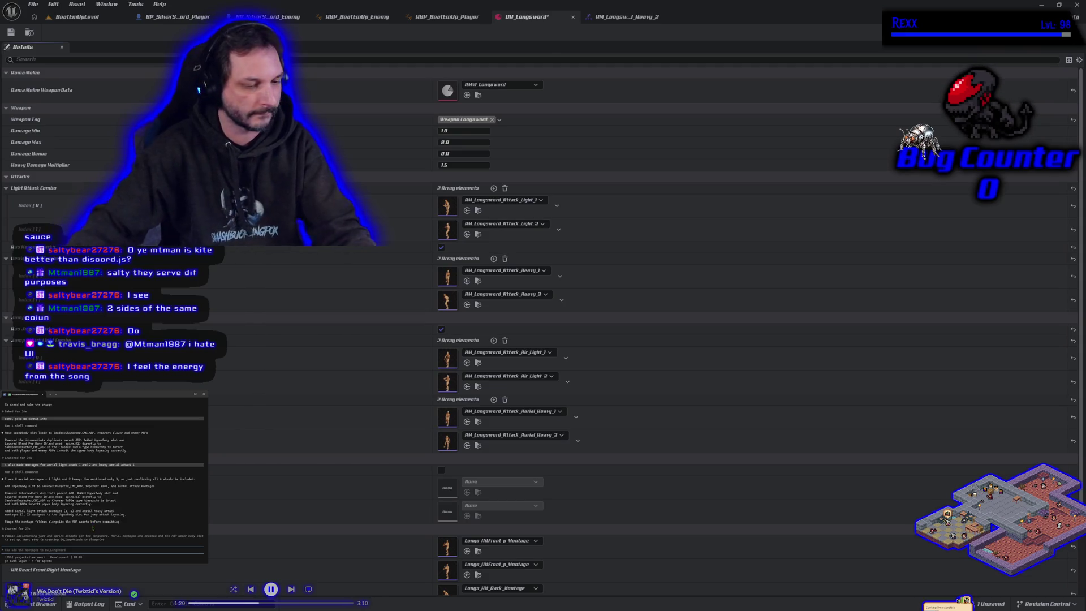
pyautogui.press('Return')
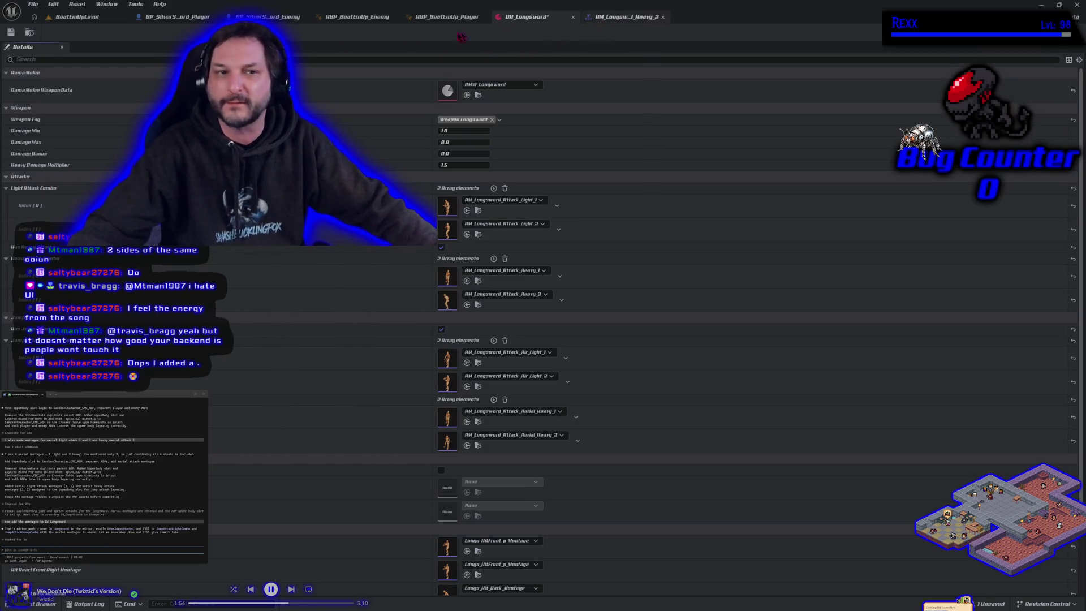
pyautogui.click(13, 32)
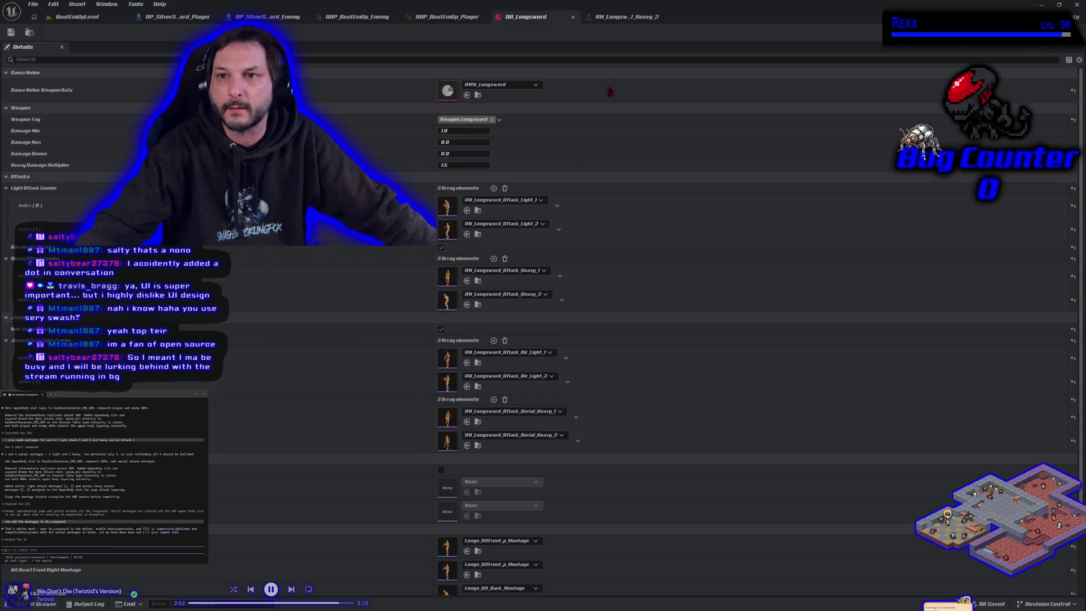
pyautogui.click(625, 17)
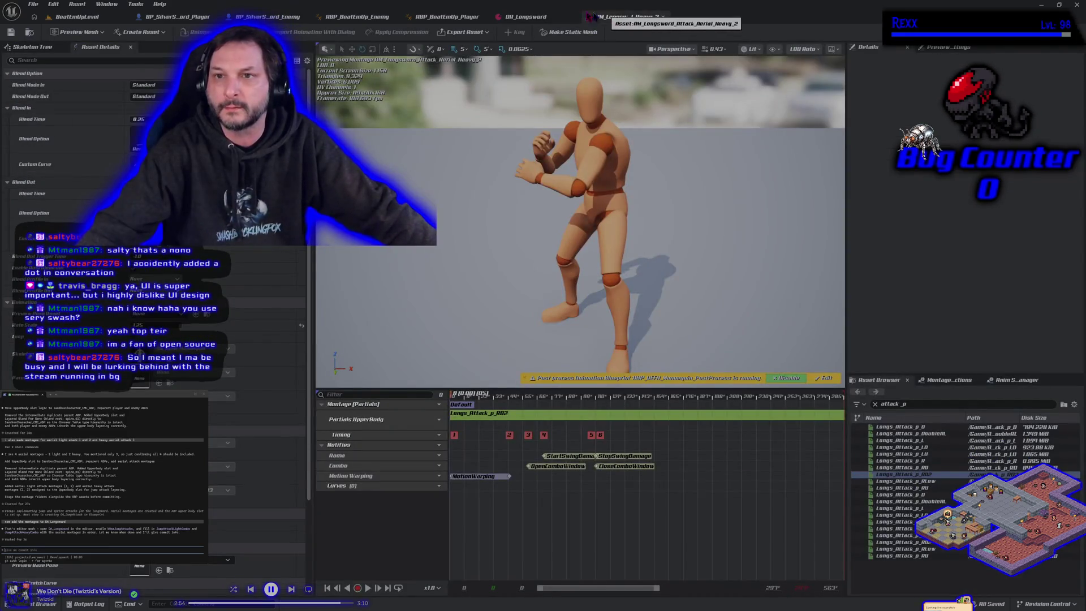
pyautogui.click(527, 17)
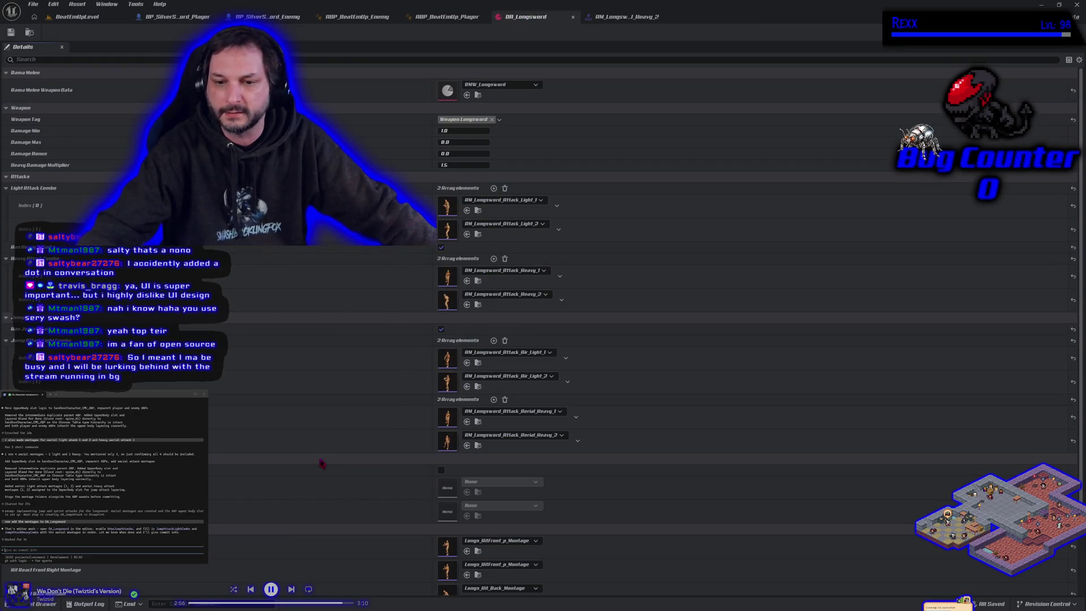
pyautogui.scroll(-3, 321, 462)
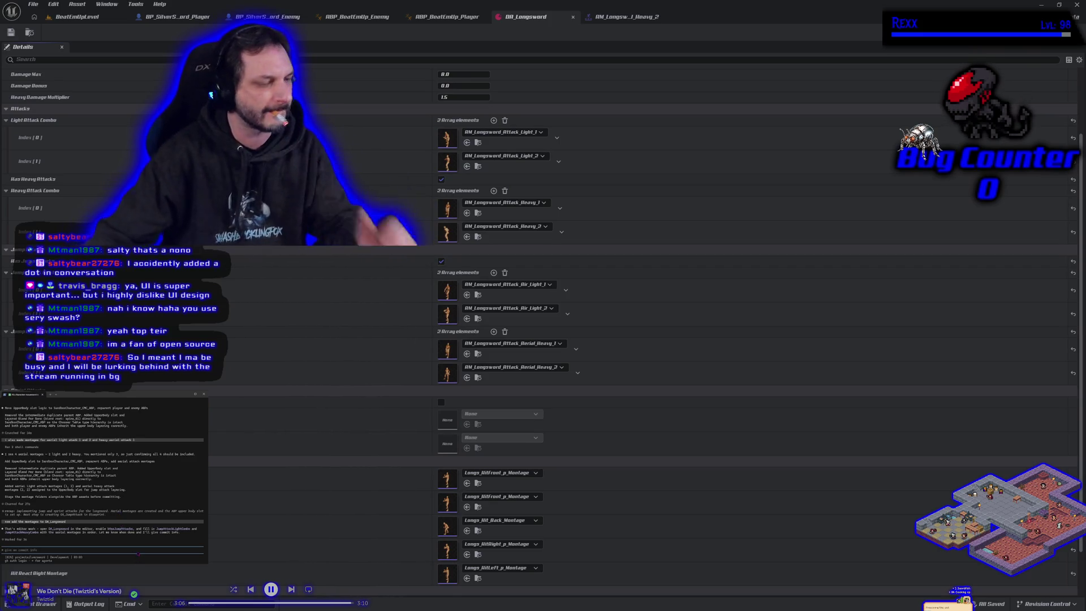
pyautogui.write('i added')
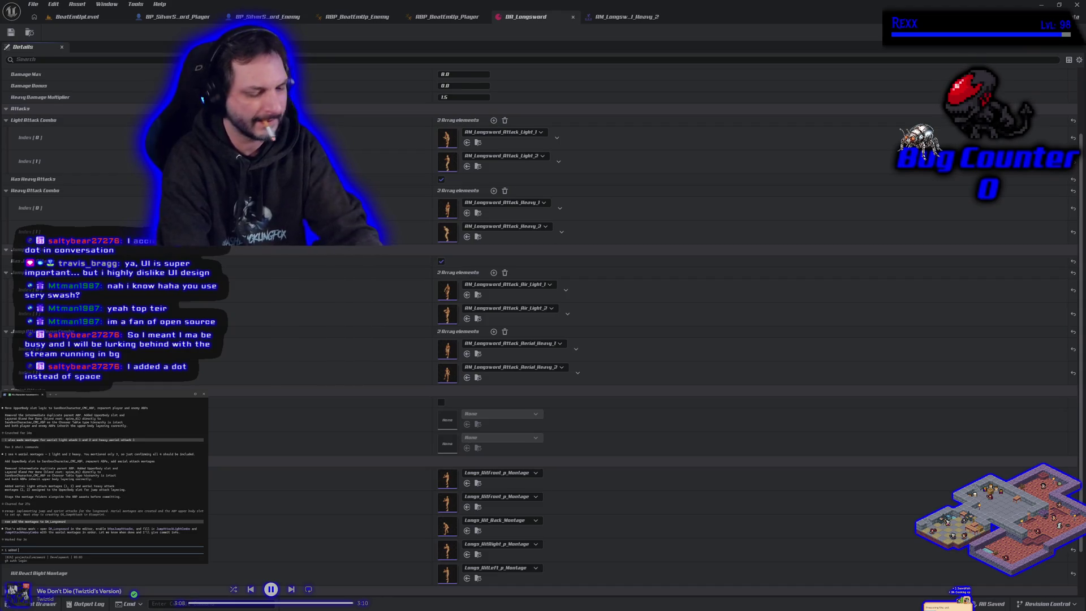
pyautogui.write(' the jump mon')
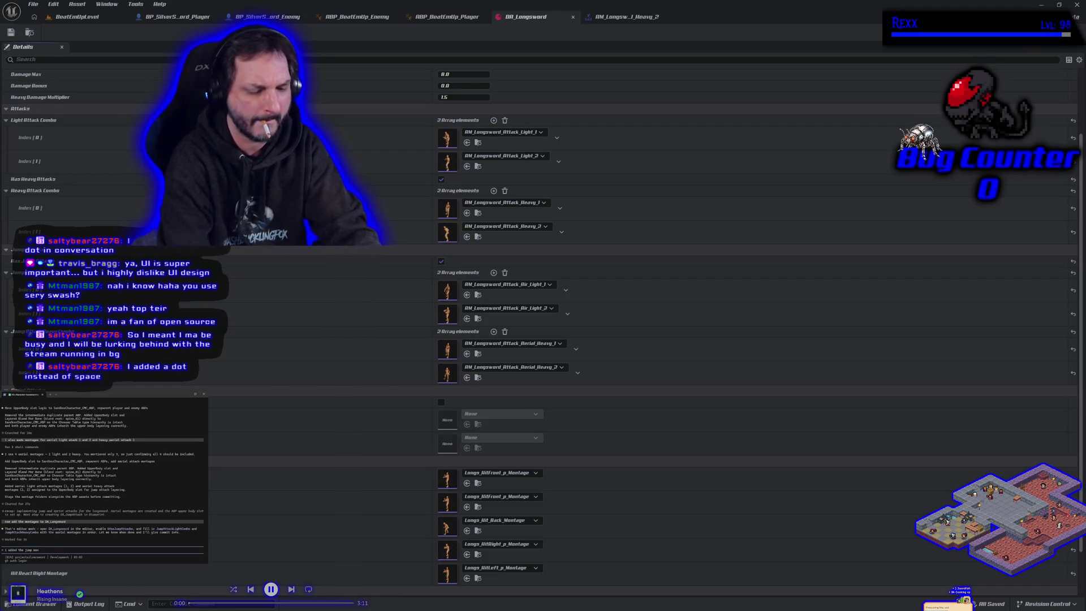
pyautogui.write('tages. still d')
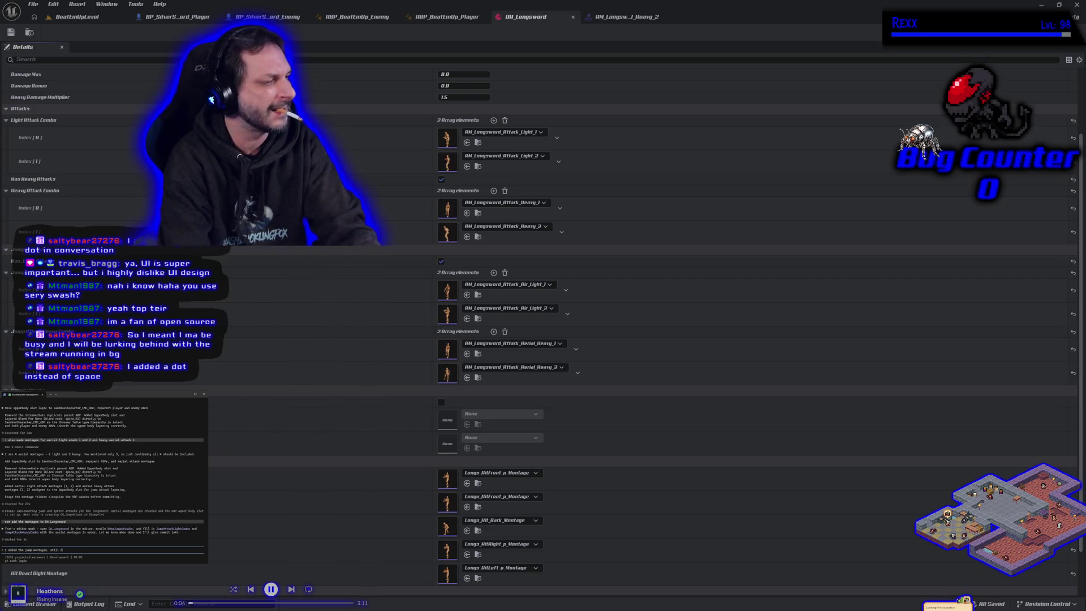
# Send the note 'i added the jump montages.' to the terminal coding assistant.
pyautogui.press('BackSpace')
pyautogui.press('BackSpace')
pyautogui.press('BackSpace')
pyautogui.press('Return')
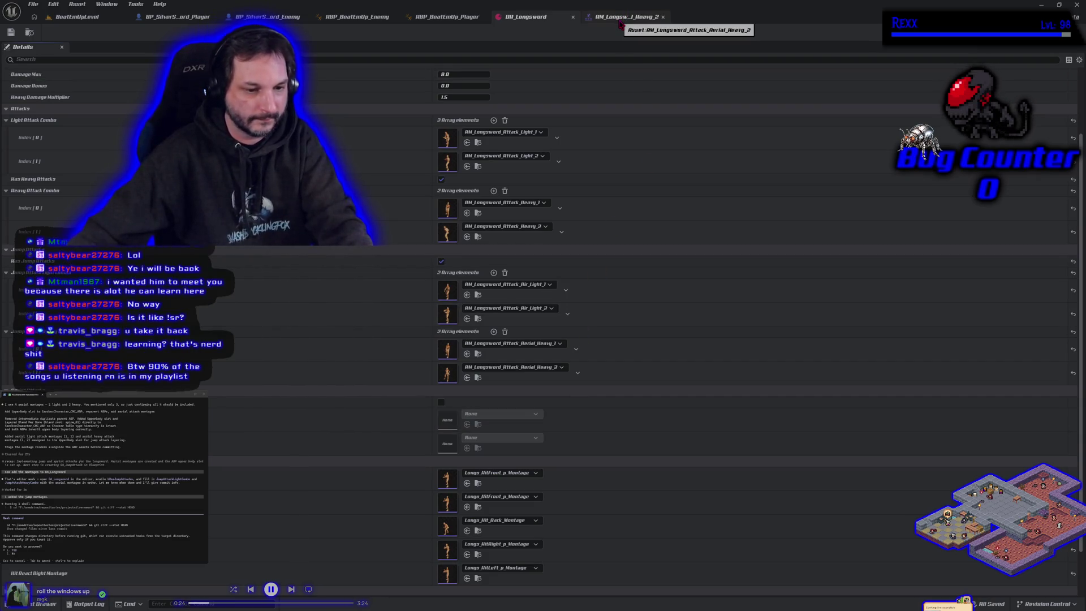
# In AM_Longsword_Attack_Aerial_Heavy_2, move the OpenComboWindow notify later to the 0.60 mark.
pyautogui.click(620, 21)
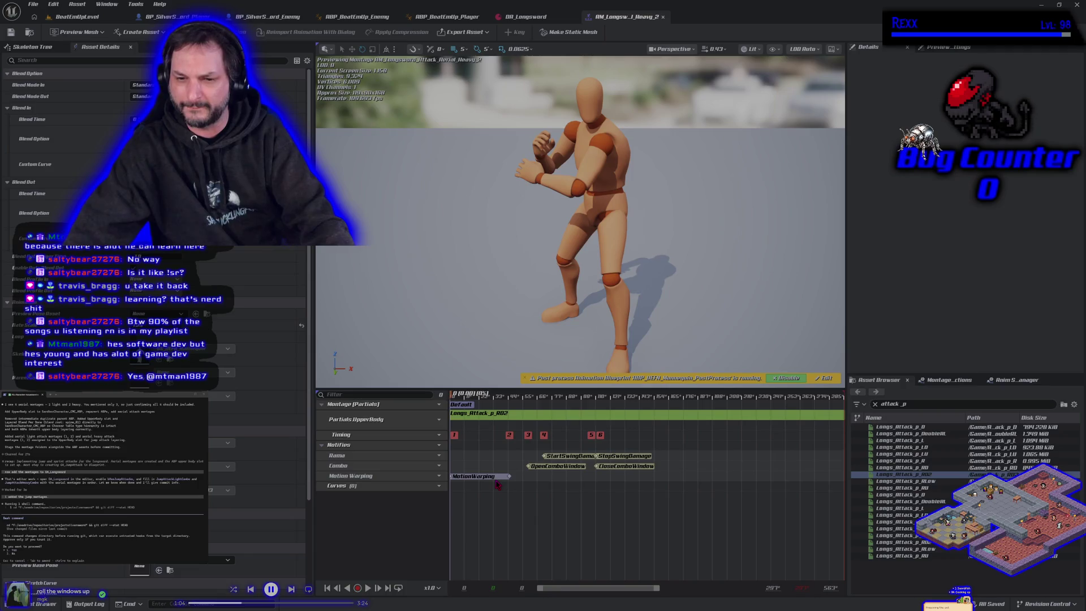
pyautogui.moveTo(465, 395)
pyautogui.mouseDown()
pyautogui.moveTo(552, 402)
pyautogui.moveTo(526, 409)
pyautogui.moveTo(541, 416)
pyautogui.mouseUp()
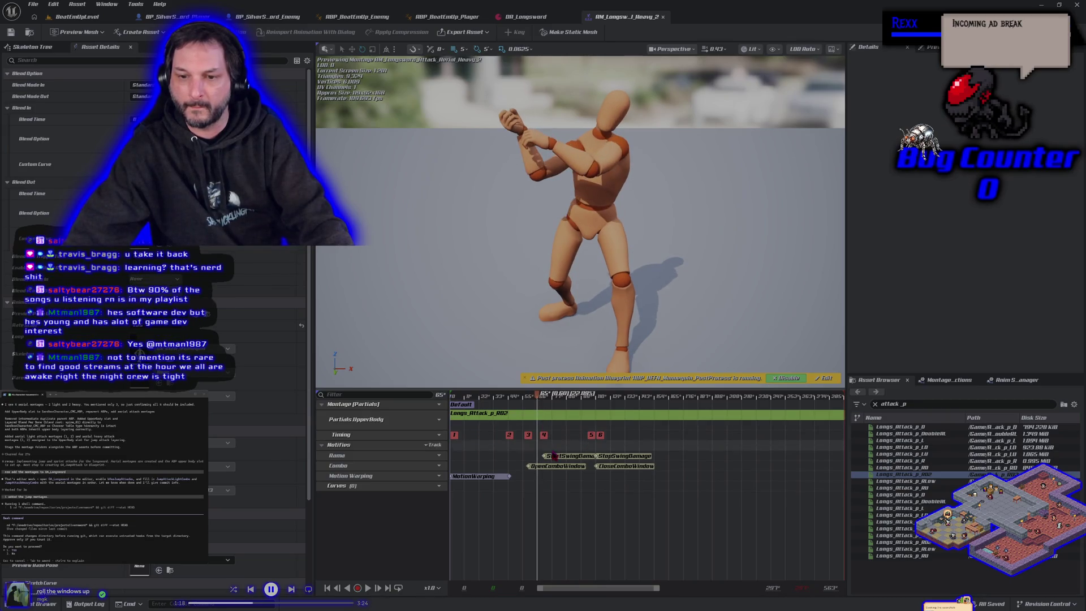
pyautogui.moveTo(556, 468)
pyautogui.mouseDown()
pyautogui.moveTo(565, 469)
pyautogui.moveTo(559, 456)
pyautogui.mouseUp()
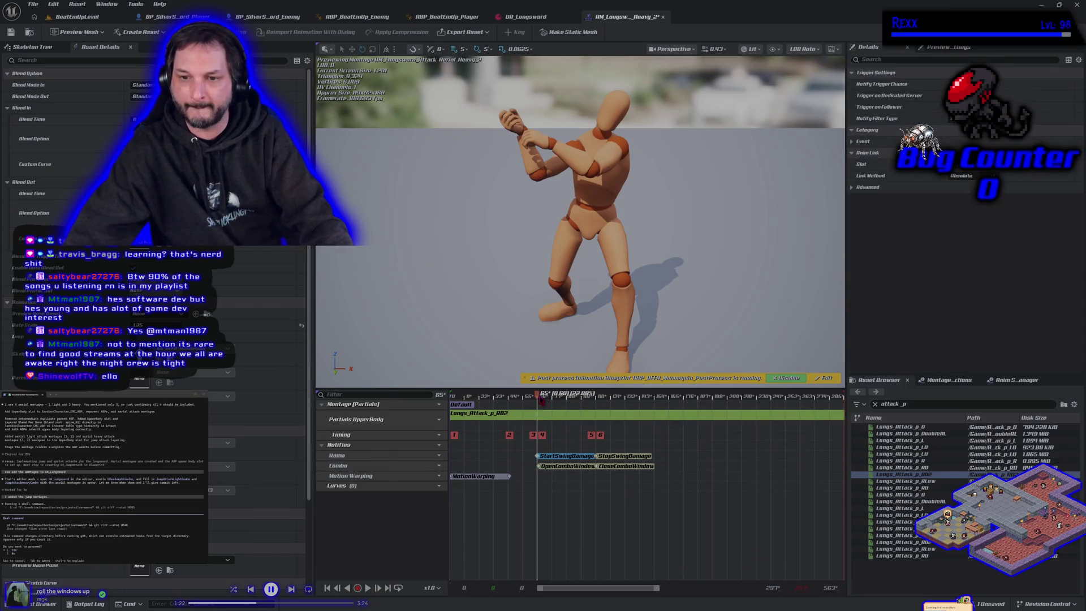
pyautogui.moveTo(539, 418)
pyautogui.mouseDown()
pyautogui.moveTo(580, 409)
pyautogui.moveTo(564, 401)
pyautogui.moveTo(574, 399)
pyautogui.mouseUp()
# Move the Heavy_2 montage's StopSwingDamage notify earlier and save the montage.
pyautogui.click(599, 409)
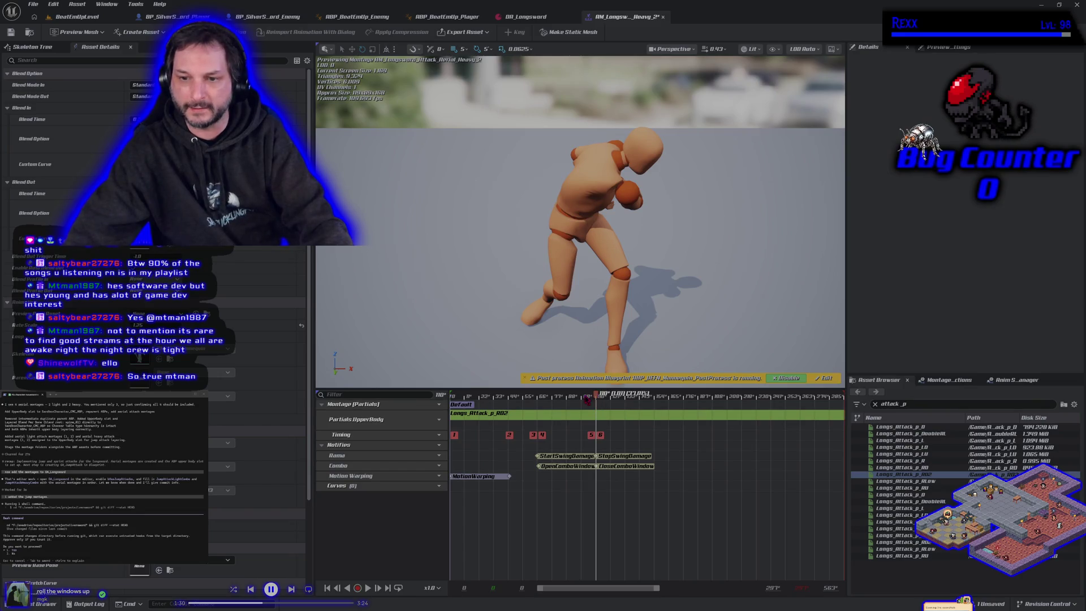
pyautogui.moveTo(598, 397); pyautogui.dragTo(571, 399)
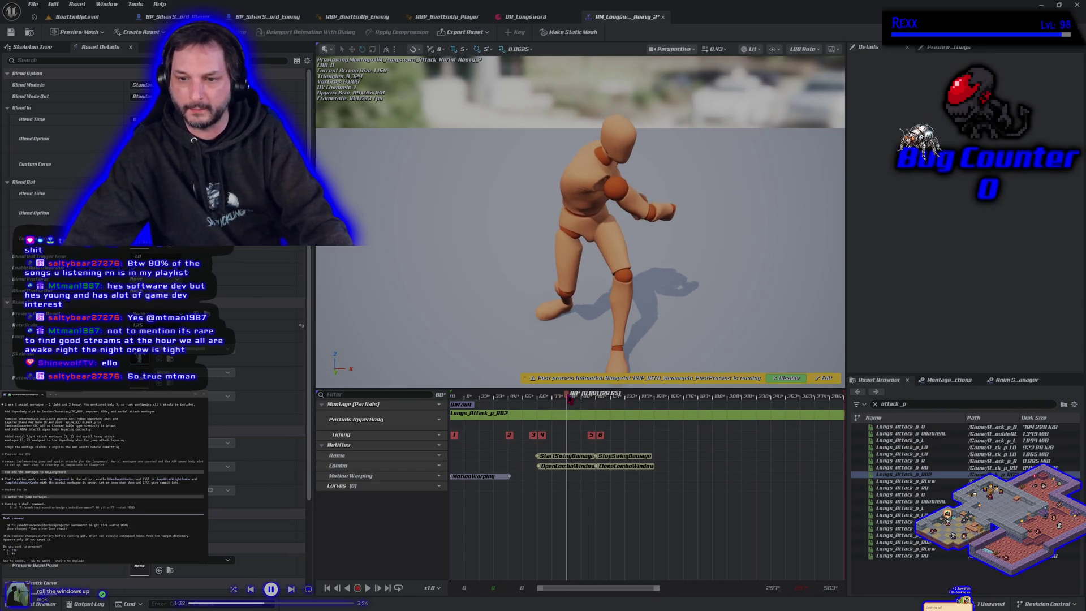
pyautogui.moveTo(617, 457)
pyautogui.mouseDown()
pyautogui.moveTo(589, 459)
pyautogui.moveTo(607, 469)
pyautogui.moveTo(596, 467)
pyautogui.mouseUp()
pyautogui.click(10, 31)
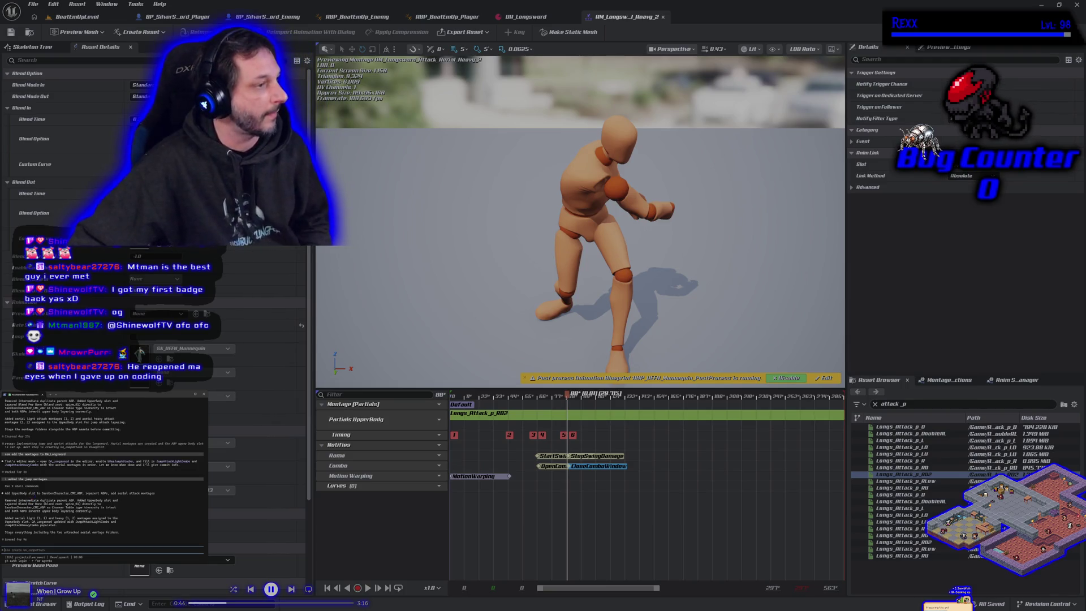
# Copy the commit summary from the notes, close Unreal Editor, and start the commit summary.
pyautogui.moveTo(34, 495); pyautogui.dragTo(153, 495)
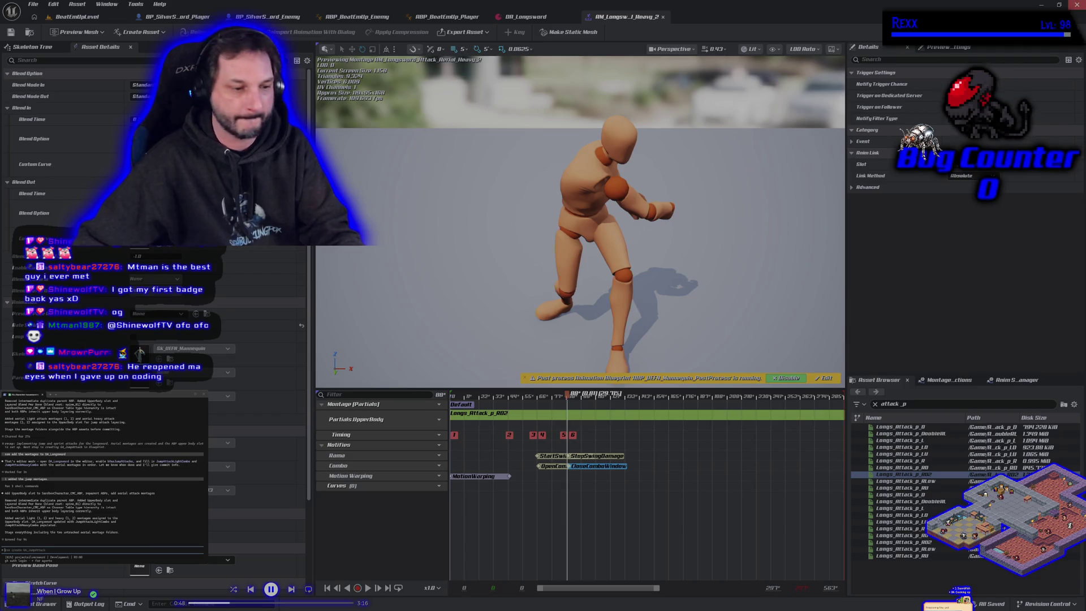
pyautogui.click(1077, 5)
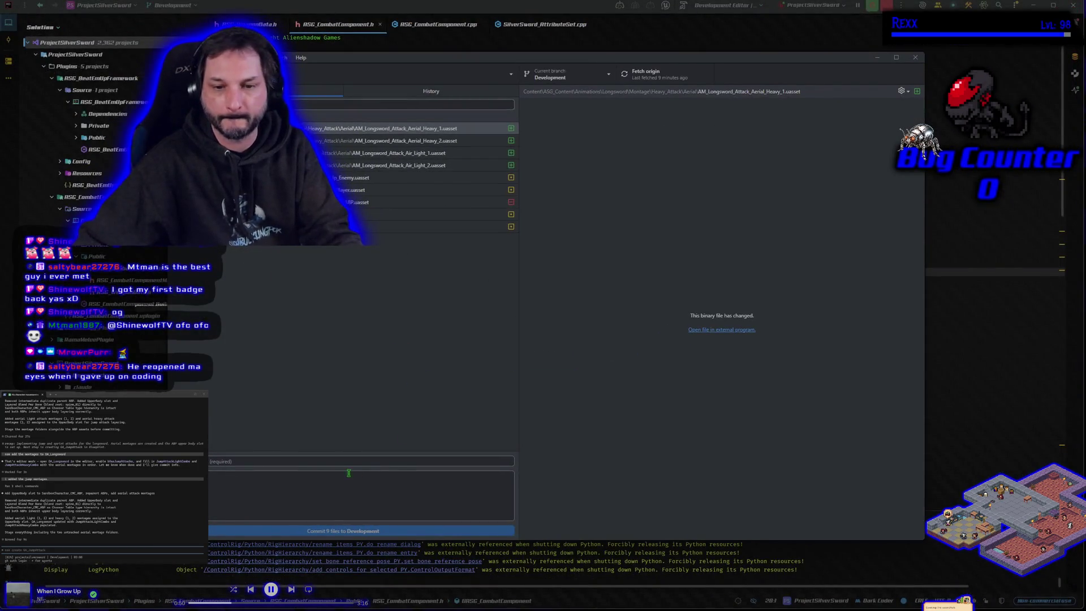
pyautogui.click(348, 461)
pyautogui.hotkey('ctrl', 'v')
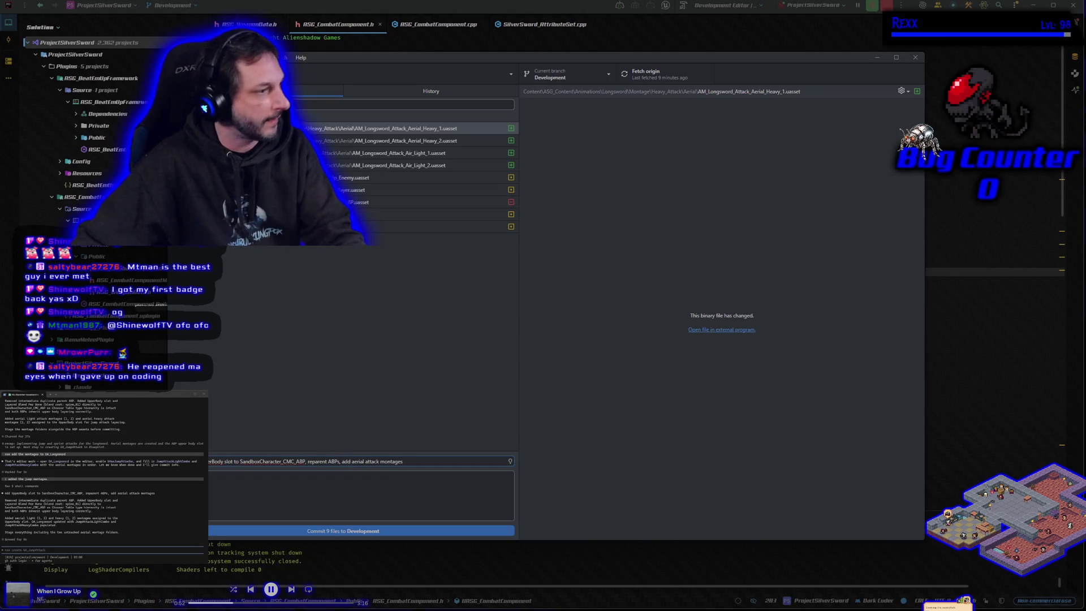
pyautogui.moveTo(5, 500)
pyautogui.mouseDown()
pyautogui.moveTo(85, 530)
pyautogui.moveTo(57, 525)
pyautogui.mouseUp()
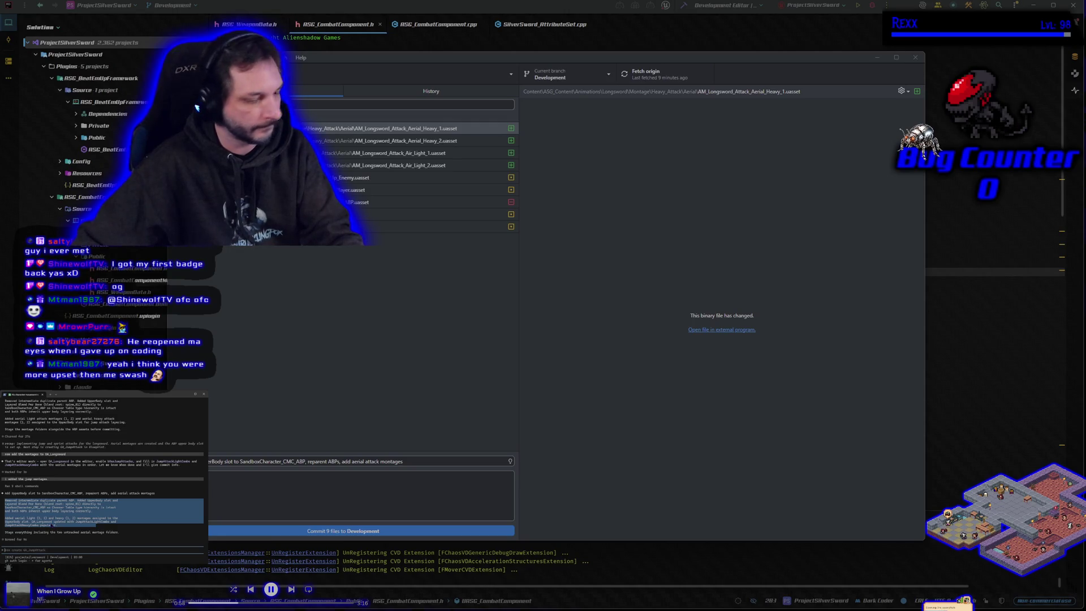
pyautogui.moveTo(87, 524); pyautogui.dragTo(87, 524)
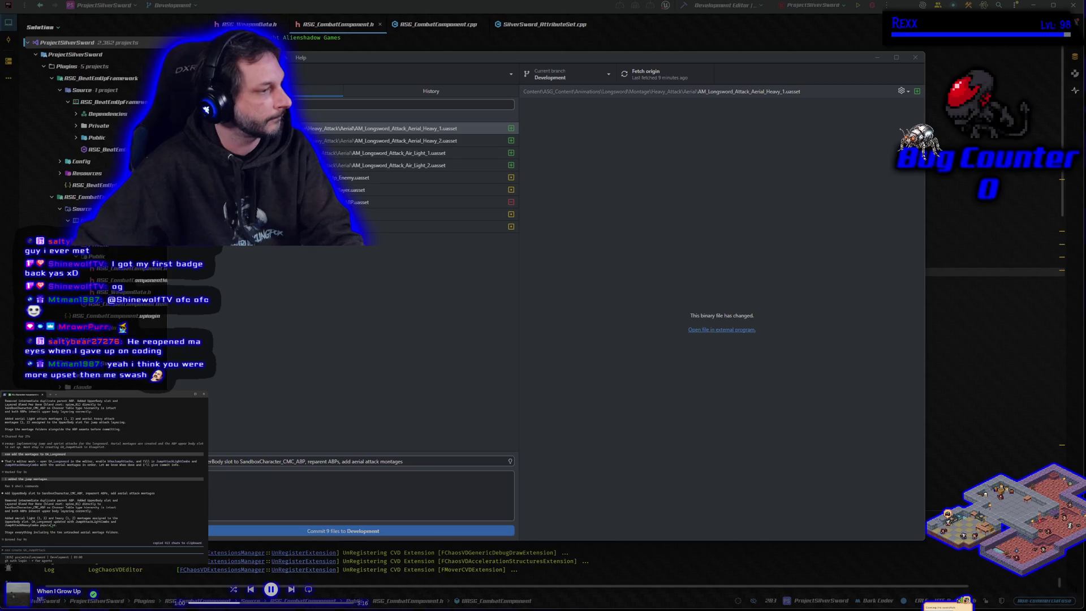
pyautogui.click(388, 496)
pyautogui.hotkey('ctrl', 'v')
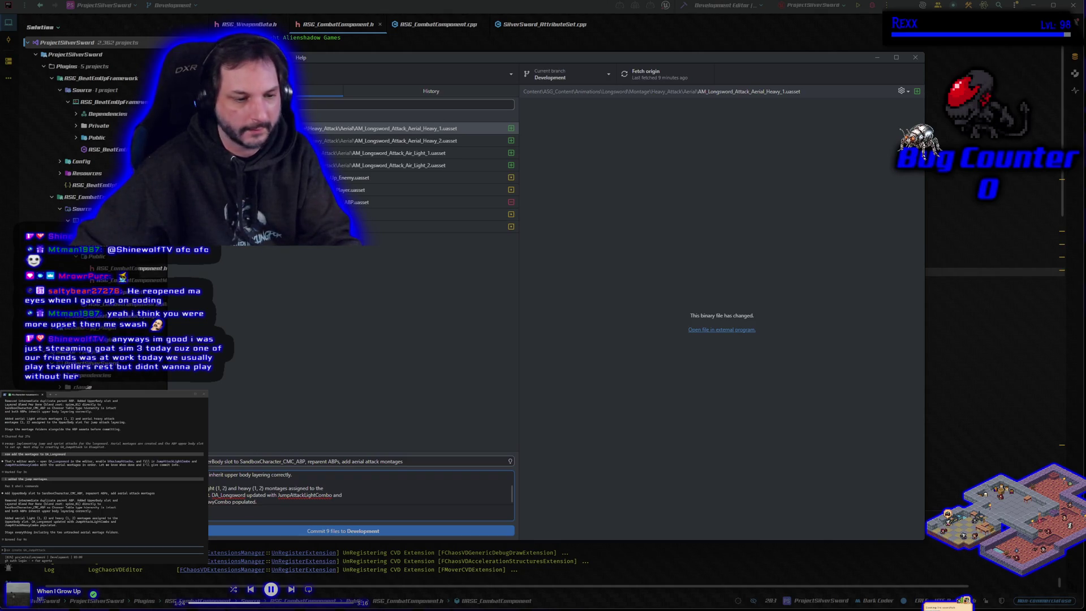
pyautogui.hotkey('alt', 'Tab')
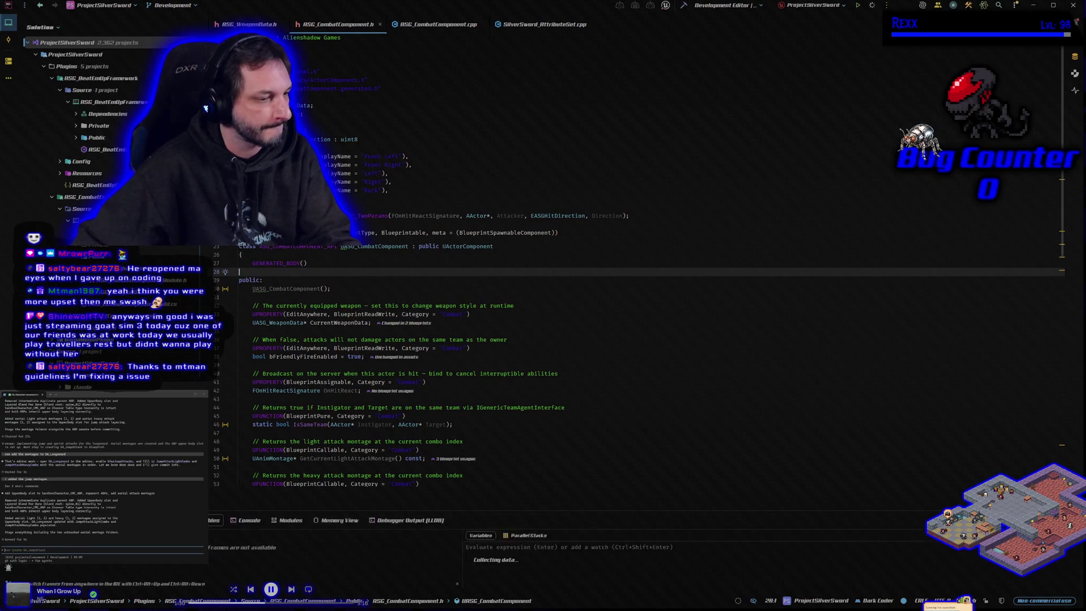
pyautogui.hotkey('alt', 'Tab')
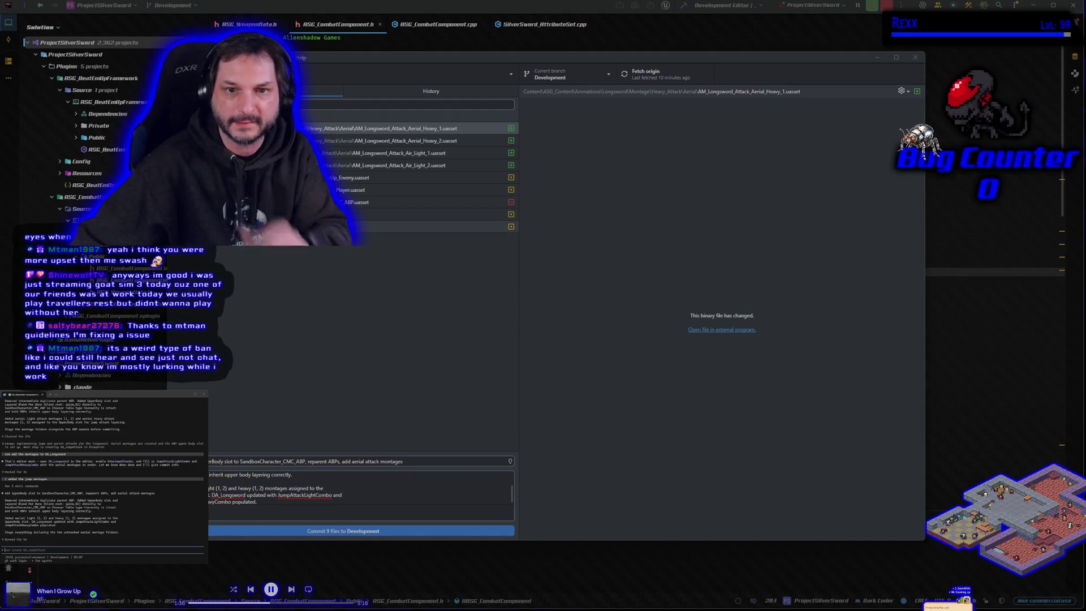
pyautogui.click(340, 227)
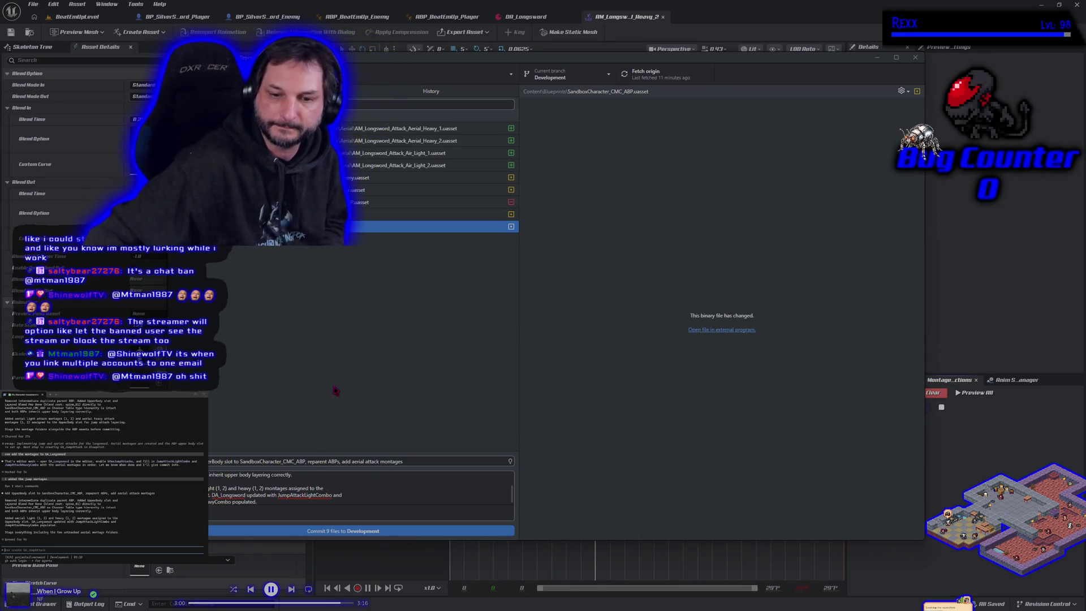
# Browse the Data/WeaponData, Blueprints and Longsword animation folders in the Content Drawer.
pyautogui.click(661, 5)
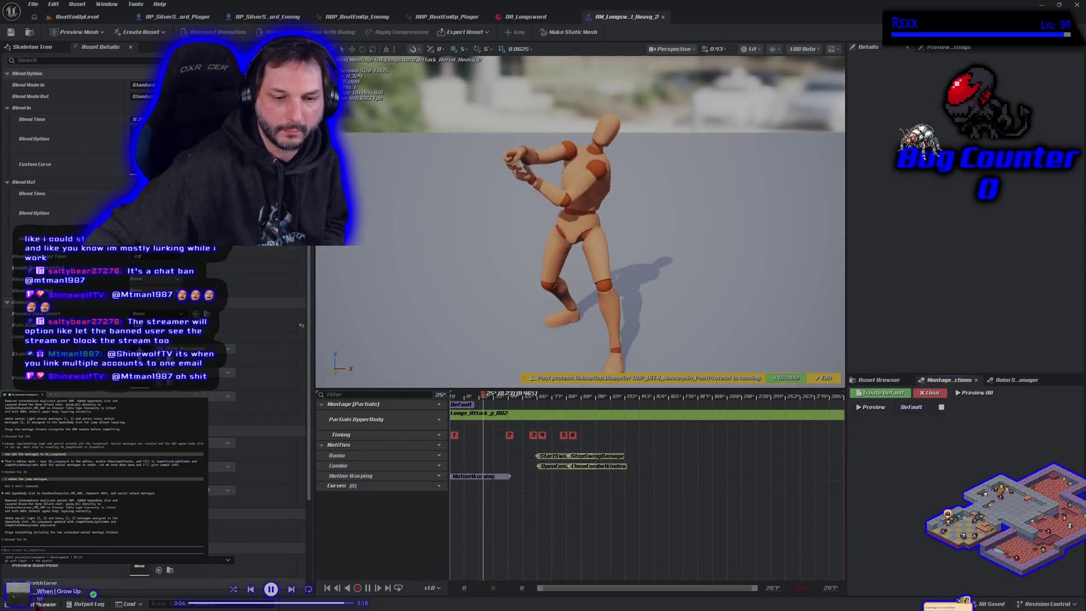
pyautogui.click(45, 603)
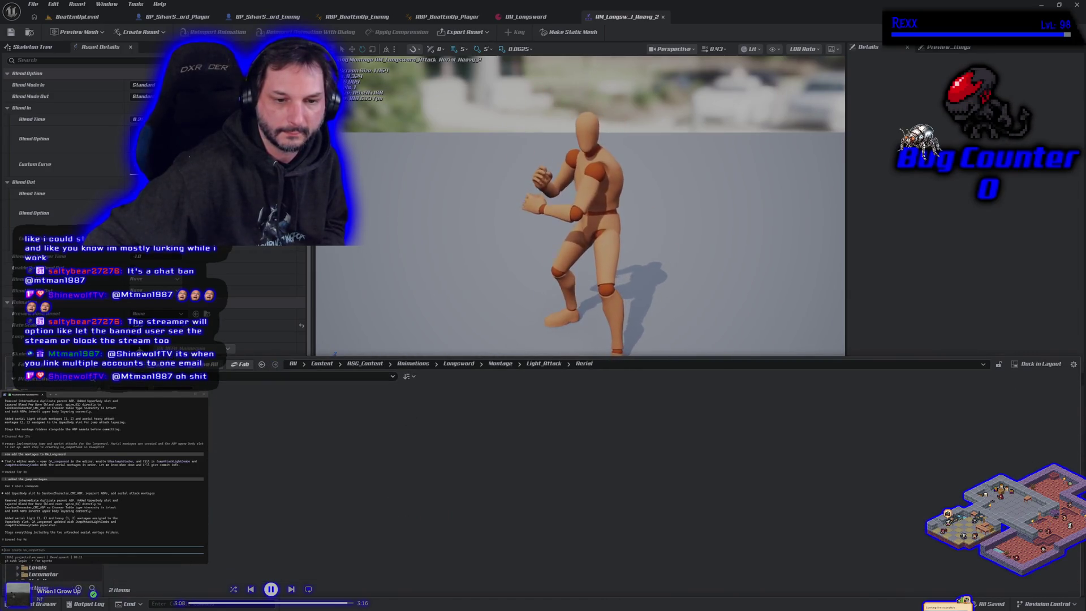
pyautogui.click(56, 537)
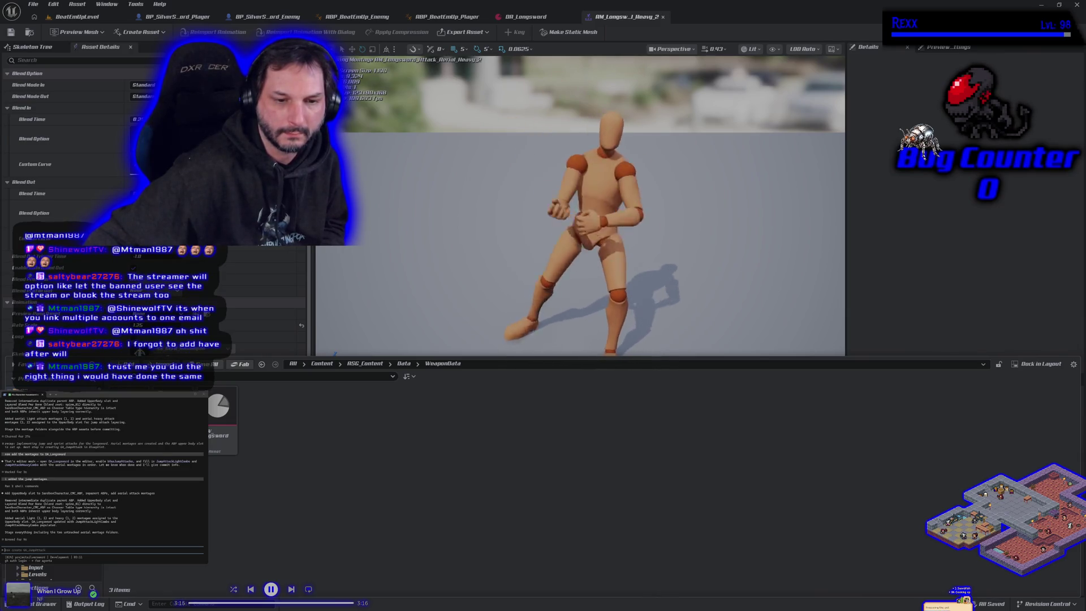
pyautogui.click(51, 527)
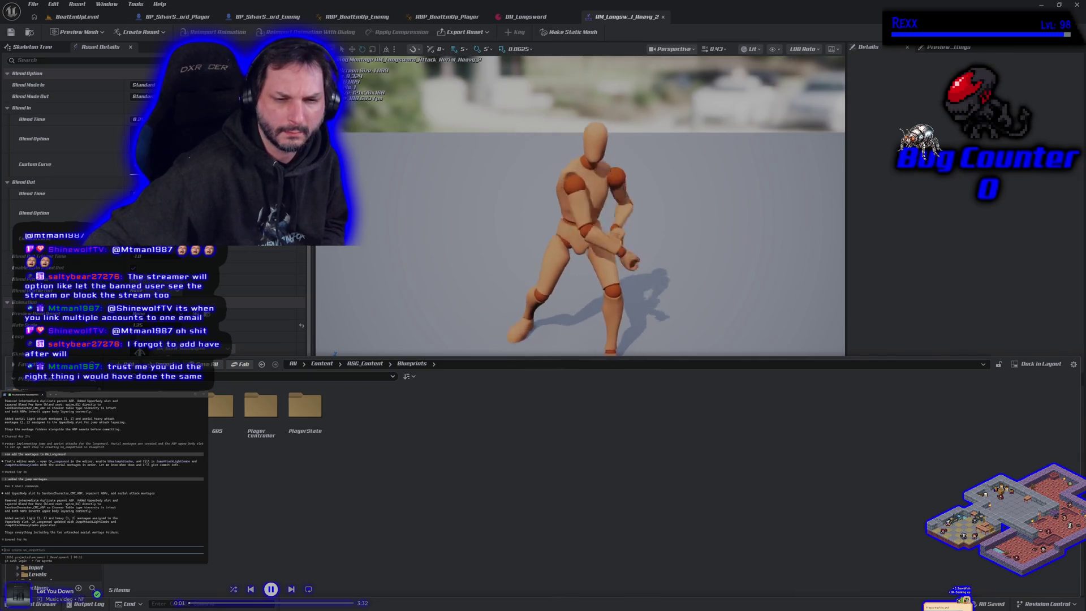
pyautogui.click(51, 526)
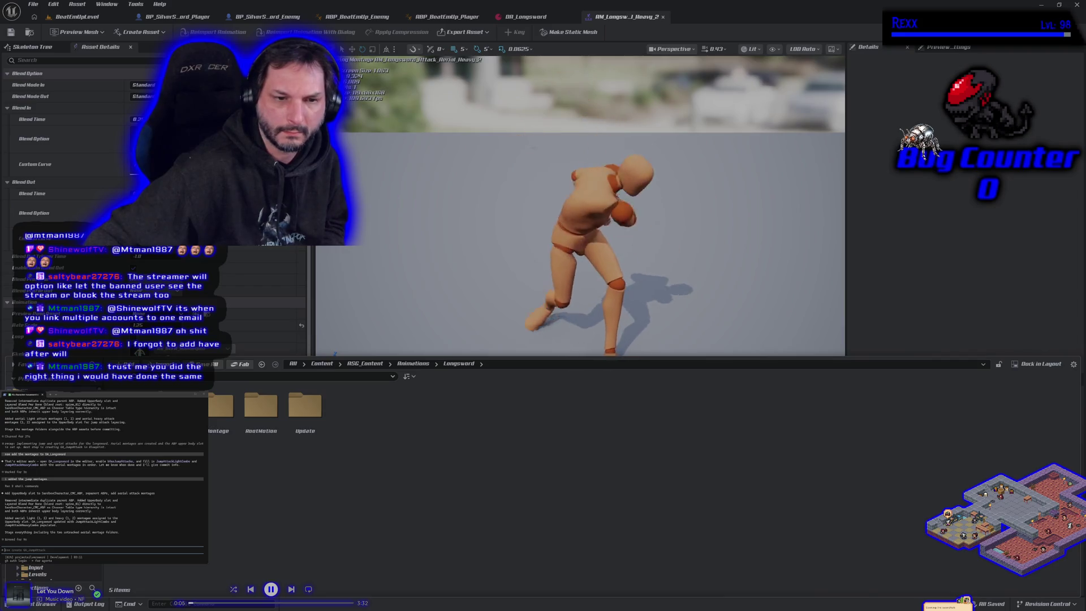
pyautogui.click(51, 526)
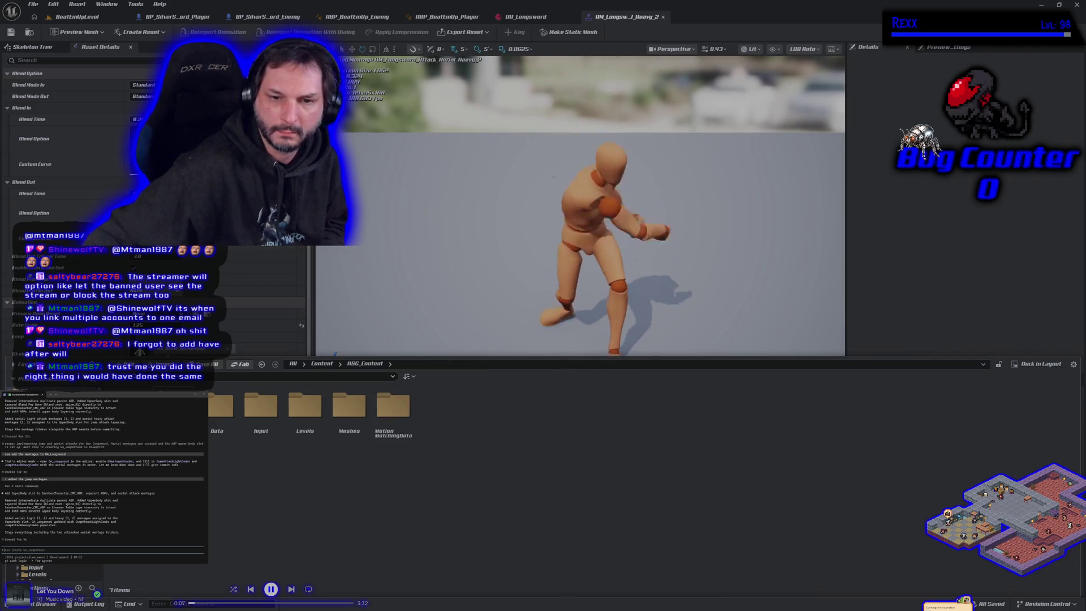
# Inspect the WeaponData and MotionMatchingData folders, then close the Content Drawer.
pyautogui.doubleClick(220, 407)
pyautogui.rightClick(211, 445)
pyautogui.click(211, 446)
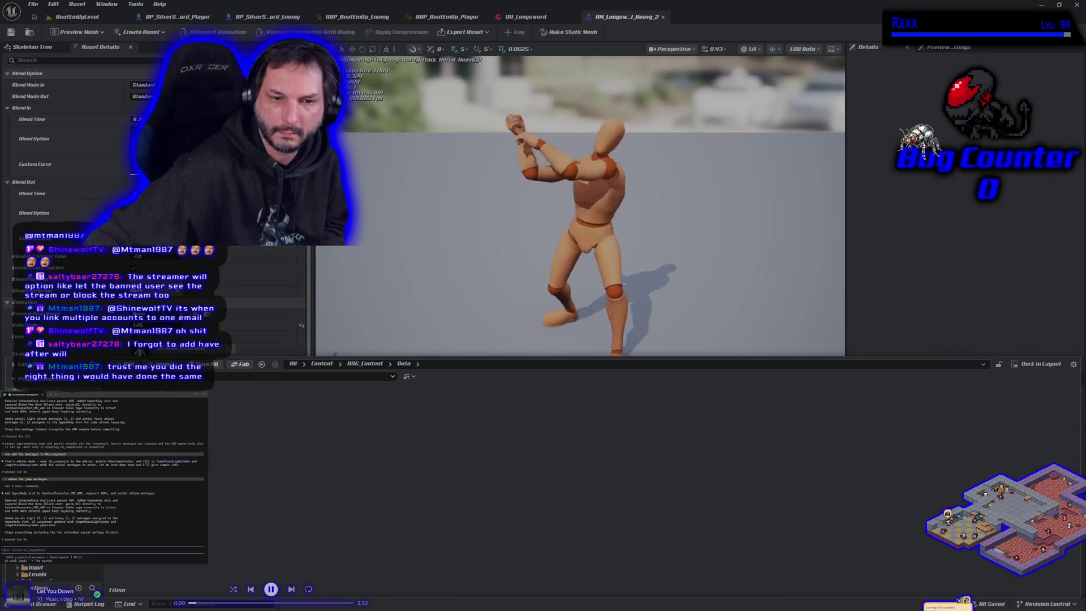
pyautogui.doubleClick(221, 411)
pyautogui.click(365, 364)
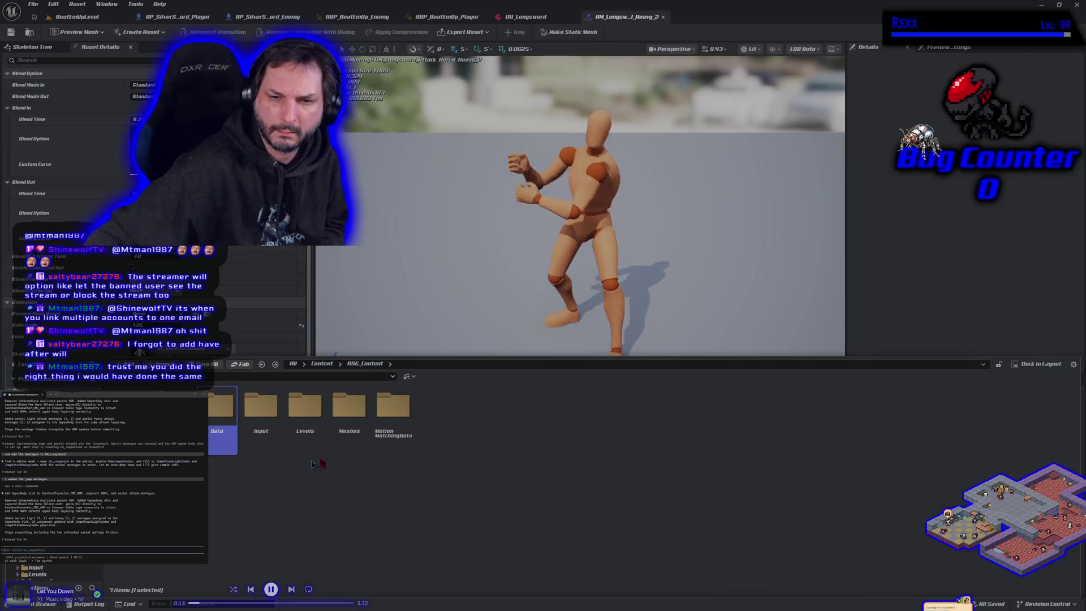
pyautogui.doubleClick(385, 436)
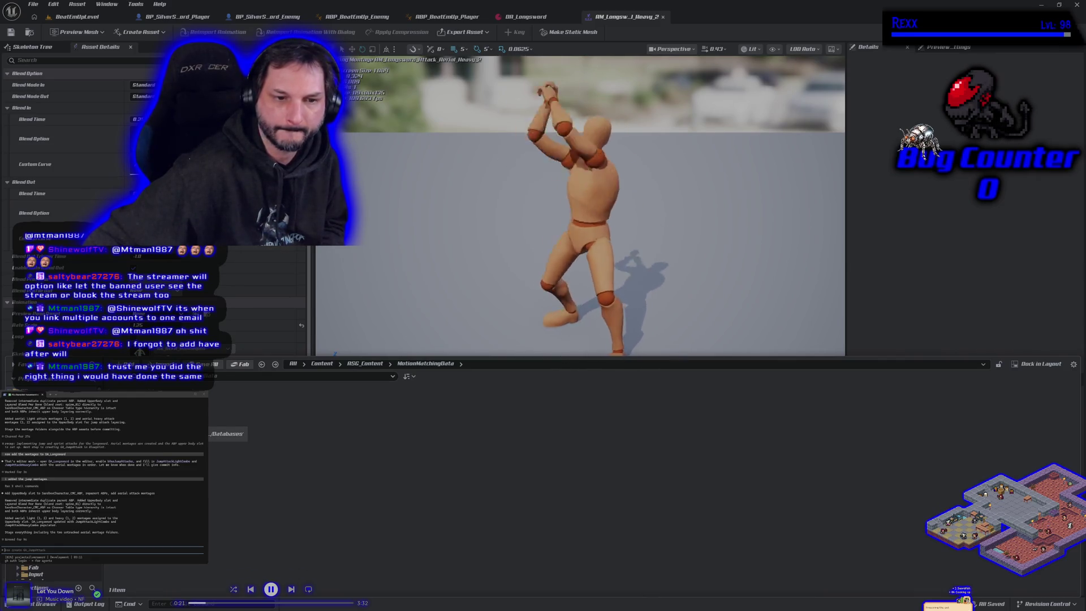
pyautogui.rightClick(60, 574)
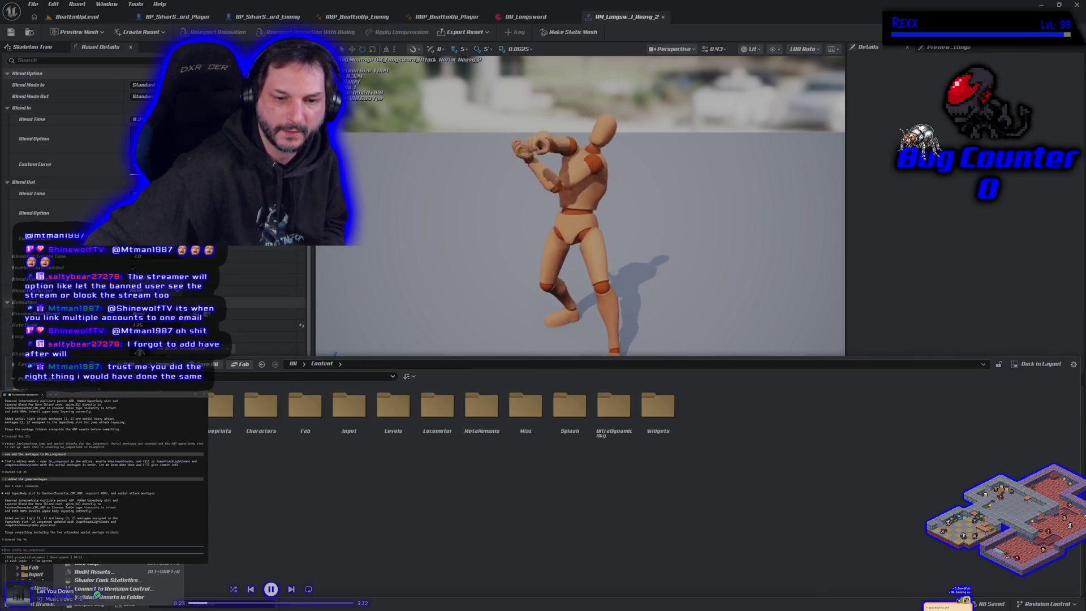
pyautogui.press('Escape')
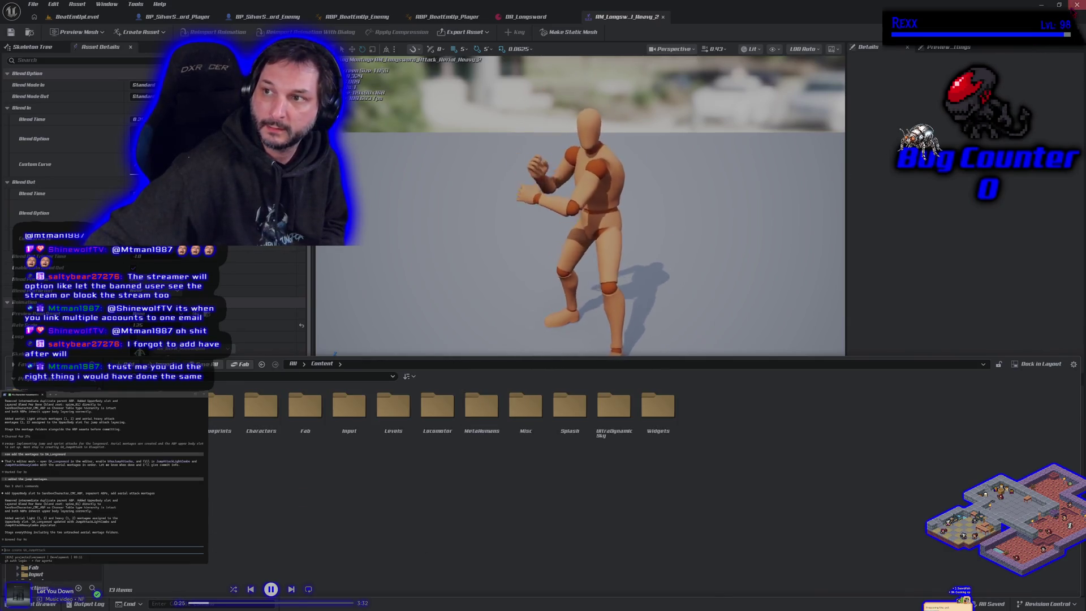
pyautogui.hotkey('ctrl', 'space')
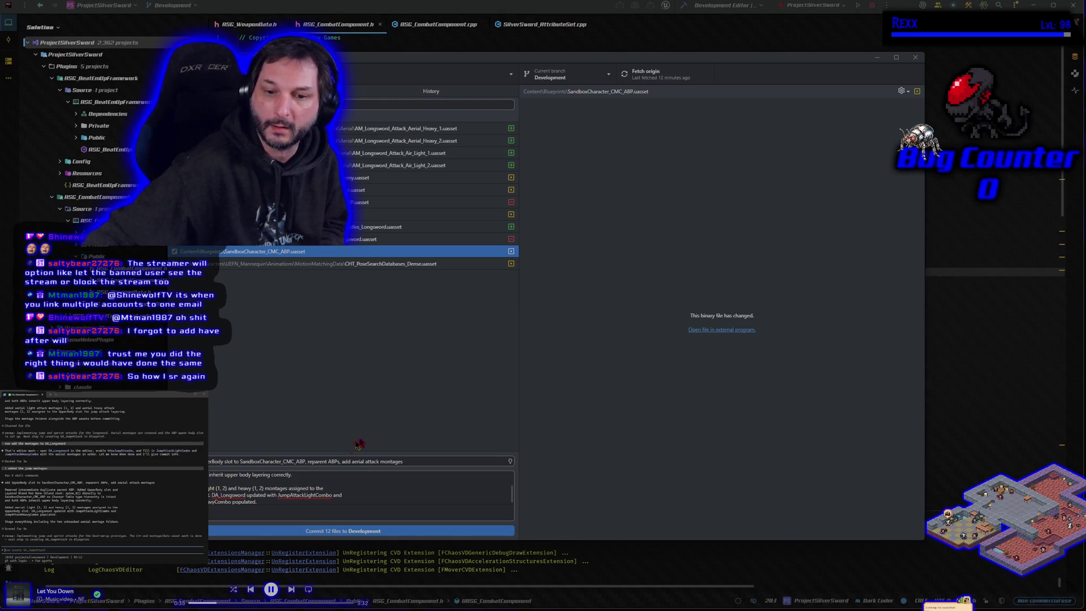
# Commit the 12 files to Development, push to origin, and return to Rider.
pyautogui.click(396, 532)
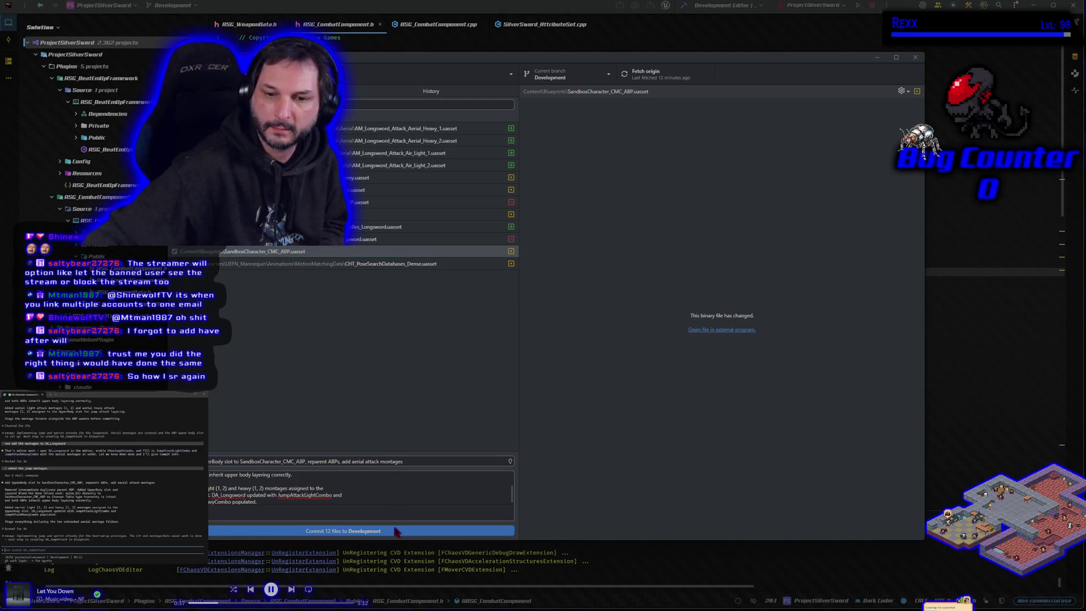
pyautogui.click(824, 172)
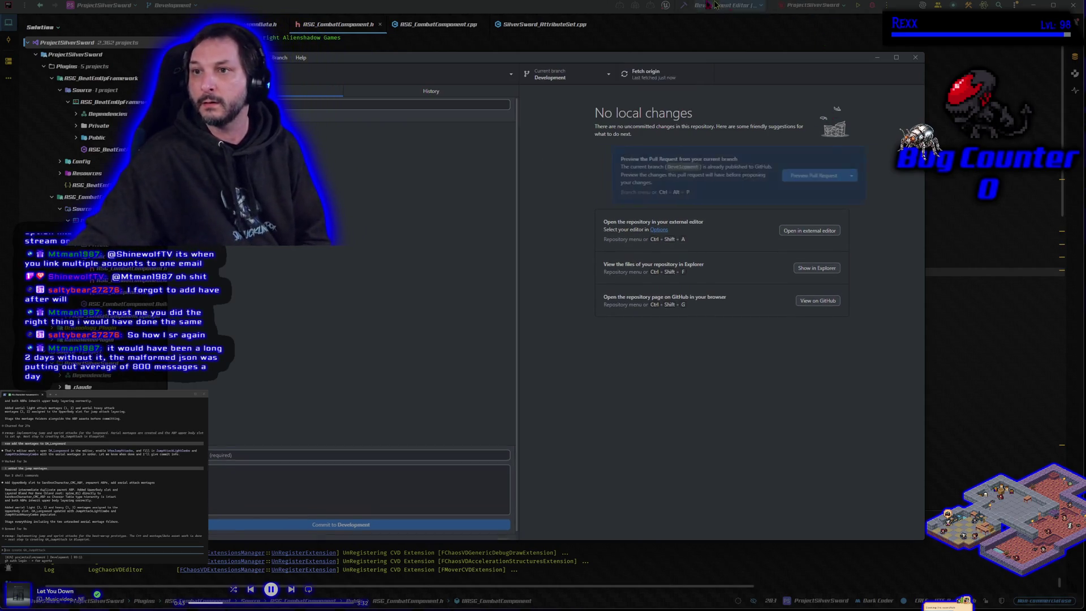
pyautogui.click(589, 8)
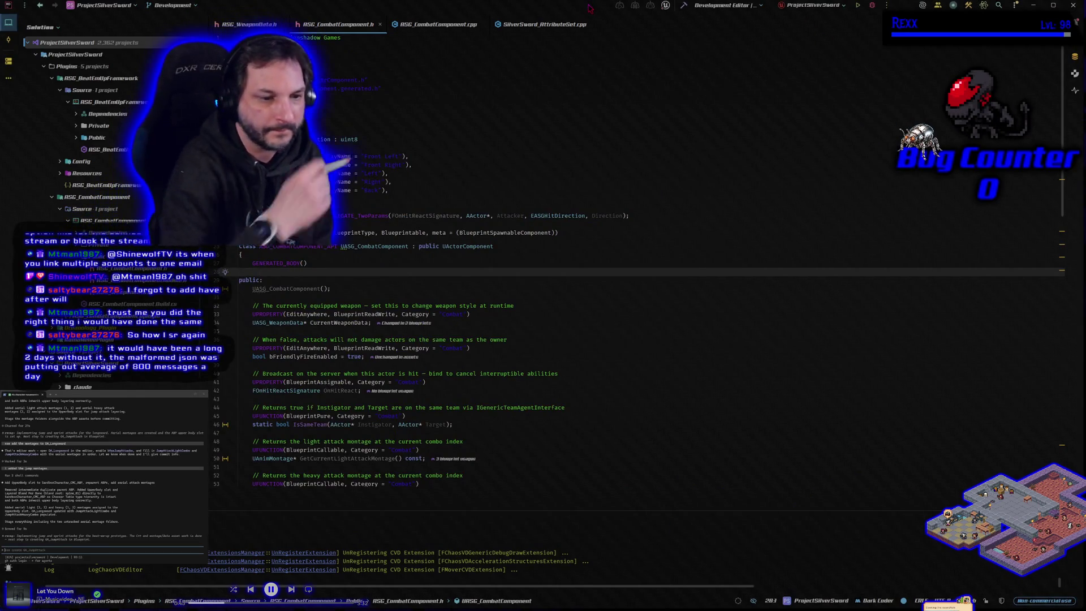
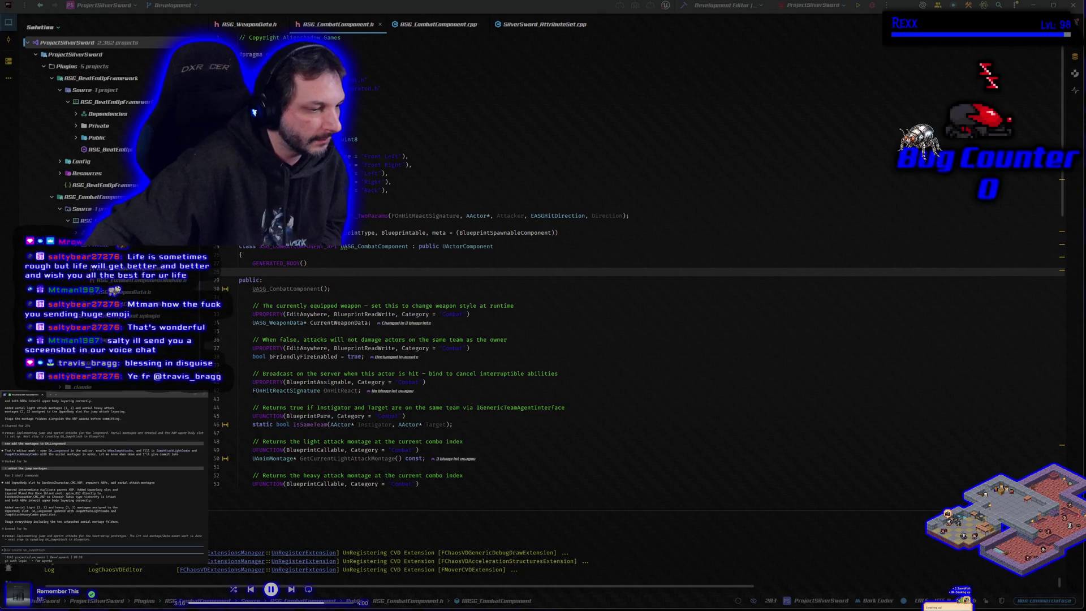
# Hide the source-control window and build and launch the Silver Sword project from Rider with Ctrl+Shift+B.
pyautogui.hotkey('alt', 'Tab')
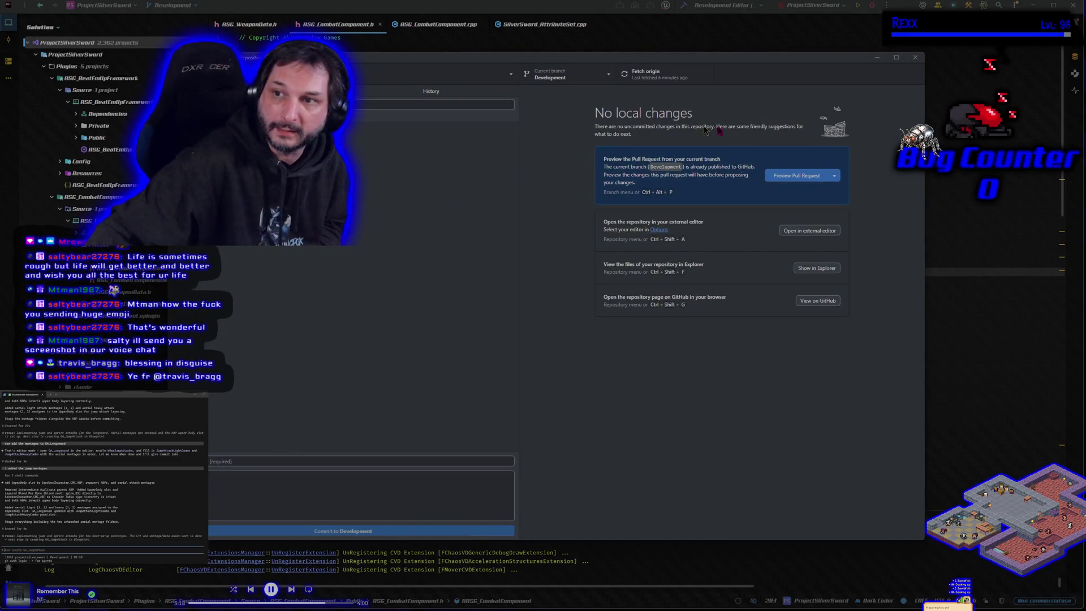
pyautogui.click(877, 57)
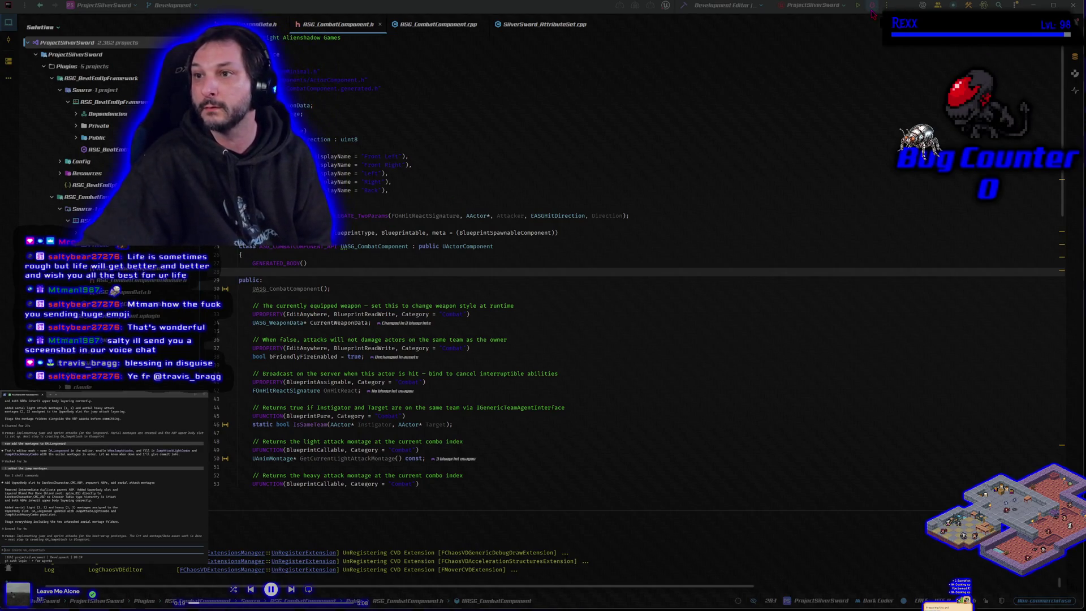
pyautogui.click(825, 30)
pyautogui.hotkey('ctrl', 'shift', 'b')
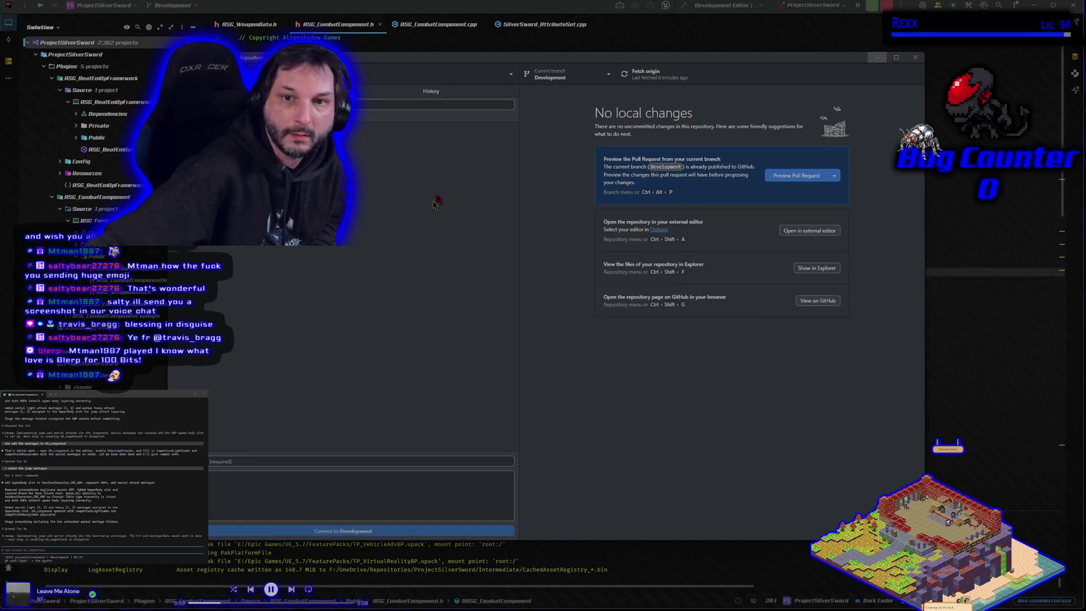
# Review the latest commit's 11 changed files in History, return to Changes, and minimize GitHub Desktop.
pyautogui.click(431, 91)
pyautogui.click(430, 123)
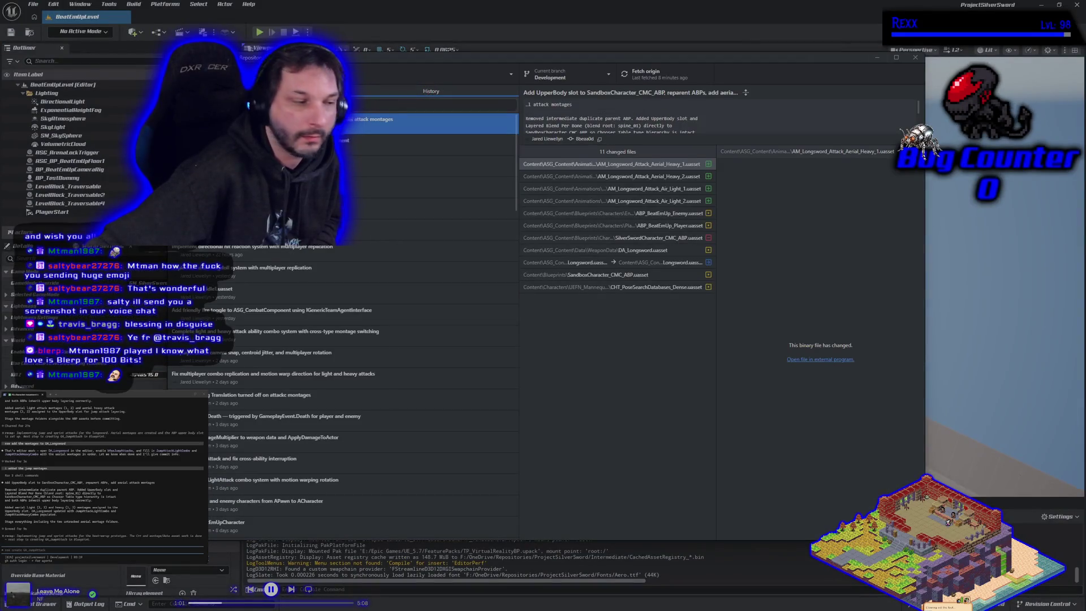
pyautogui.click(283, 91)
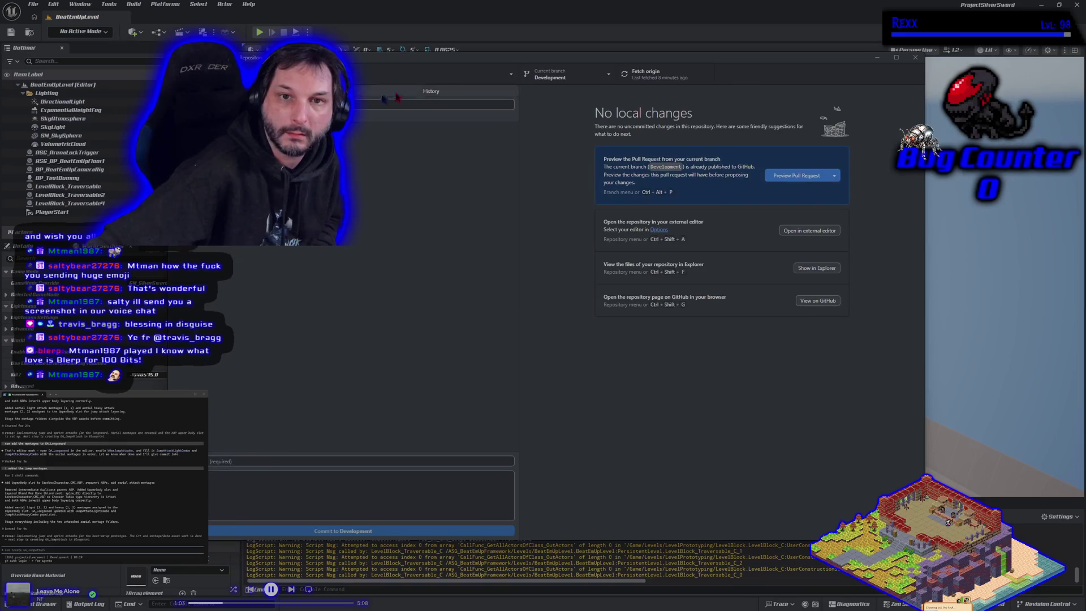
pyautogui.moveTo(894, 61); pyautogui.dragTo(881, 65)
pyautogui.click(866, 63)
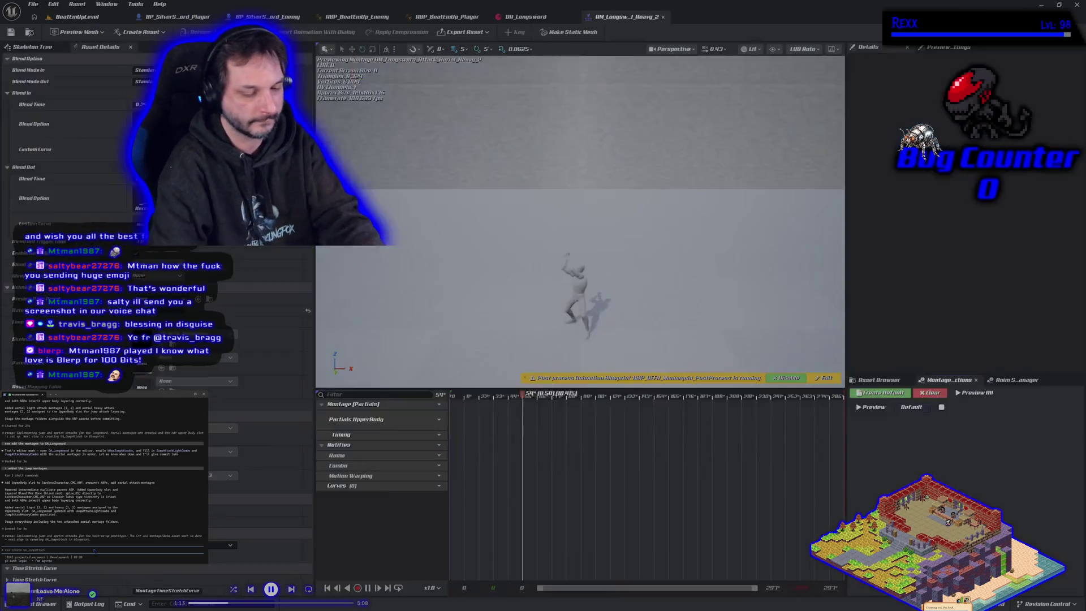
# Ask Claude Code 'what are the next steps in detail' and read through its answer.
pyautogui.write('what are t')
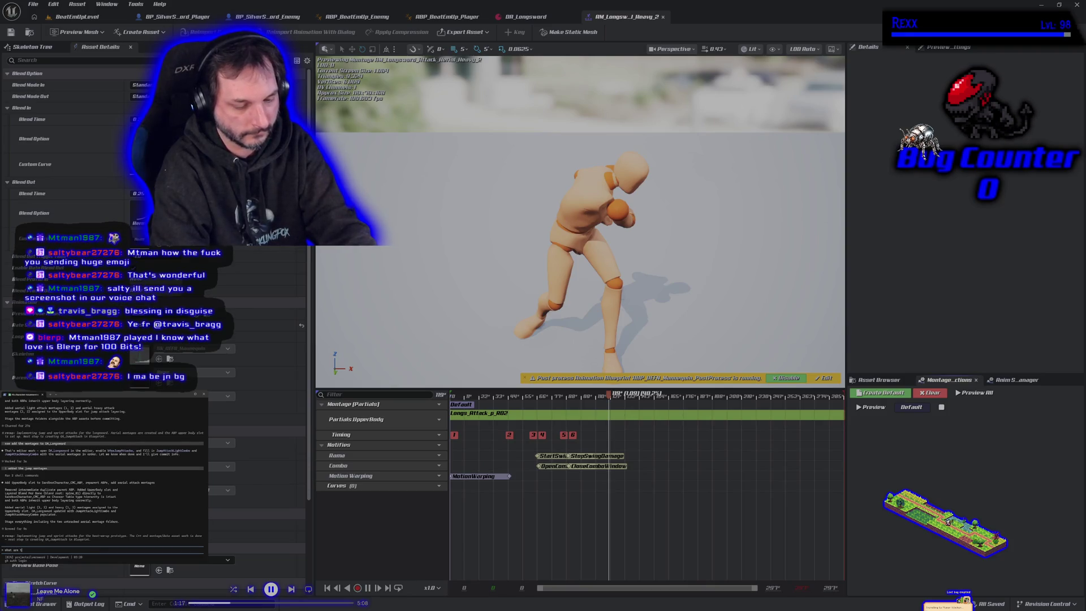
pyautogui.write('he next steps in ')
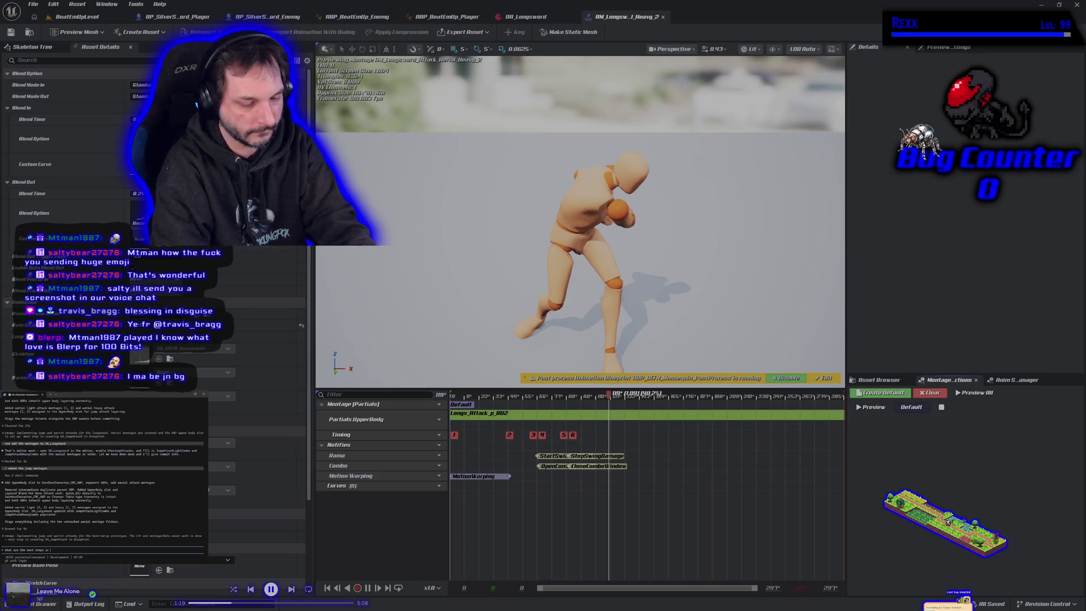
pyautogui.write('detail')
pyautogui.press('Return')
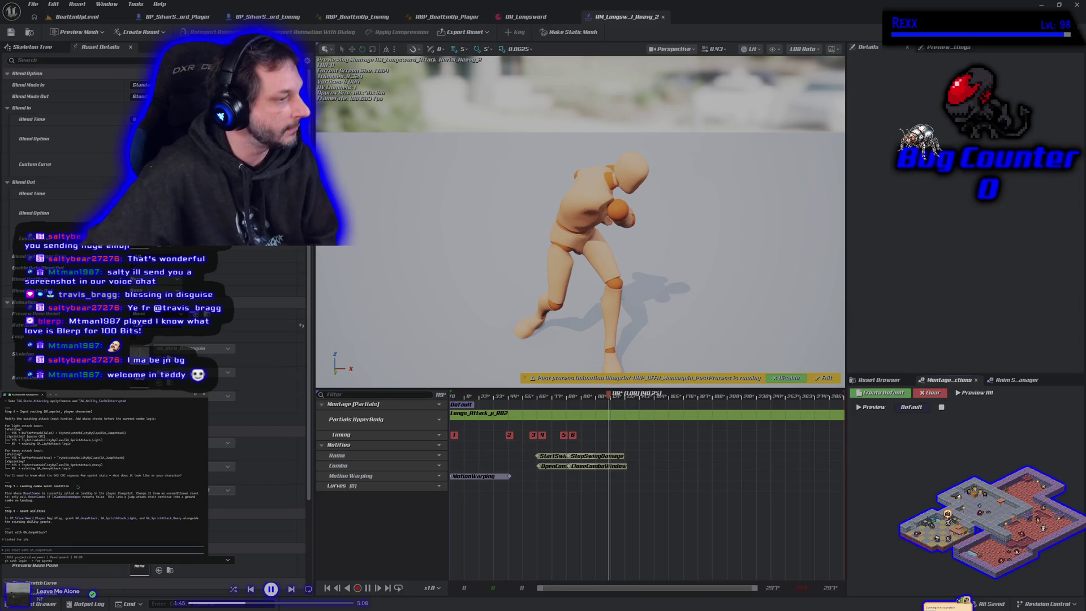
pyautogui.scroll(3, 79, 475)
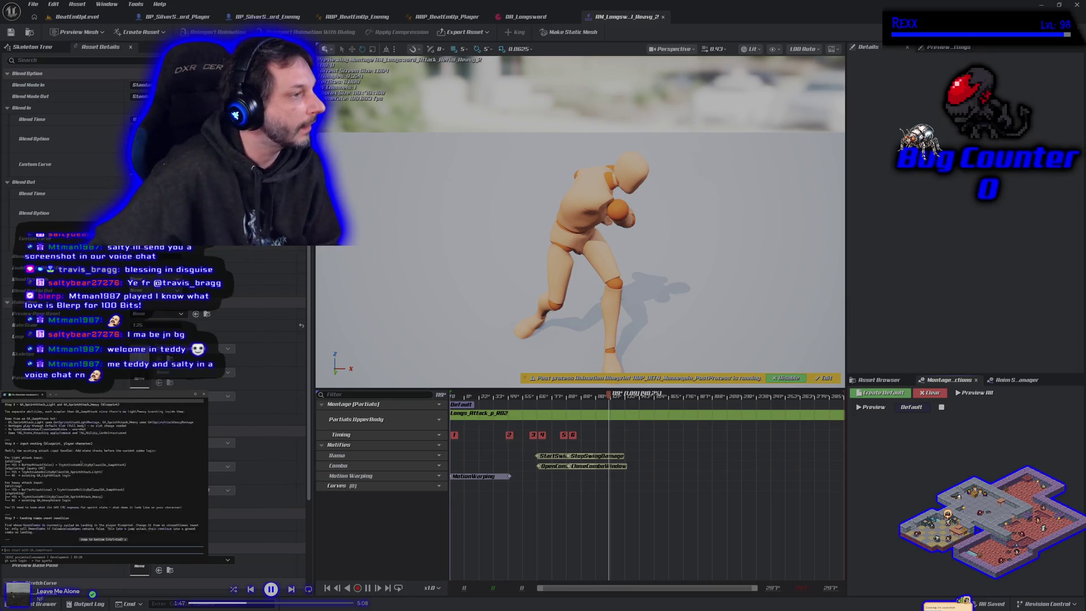
pyautogui.scroll(3, 102, 470)
pyautogui.scroll(2, 83, 463)
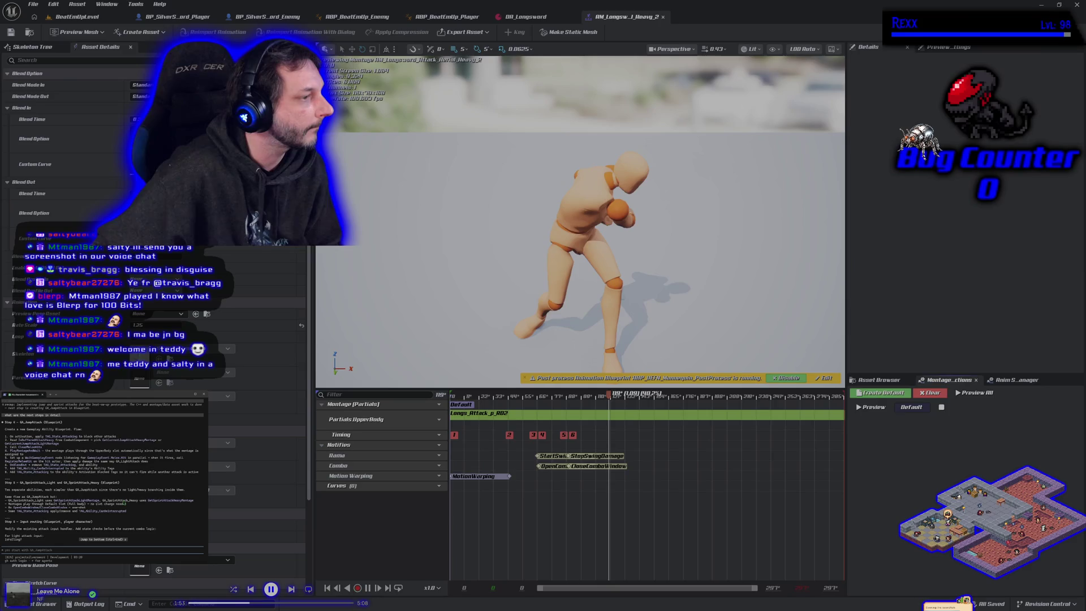
pyautogui.scroll(-5, 124, 502)
pyautogui.scroll(5, 124, 502)
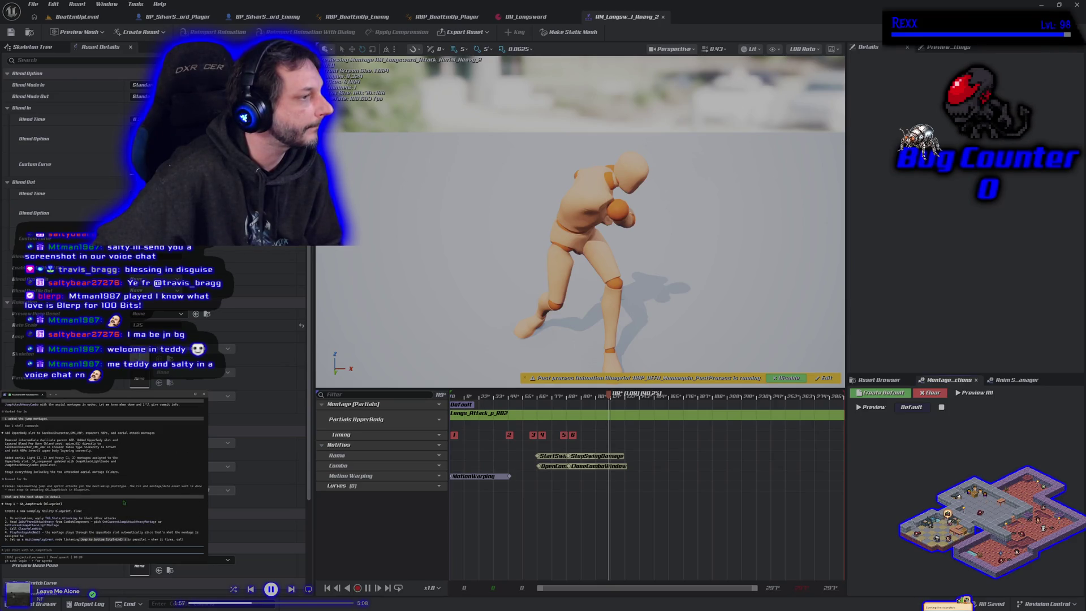
# Reply to begin with GA_JumpAttack and close the aerial heavy attack montage tab.
pyautogui.scroll(-4, 124, 502)
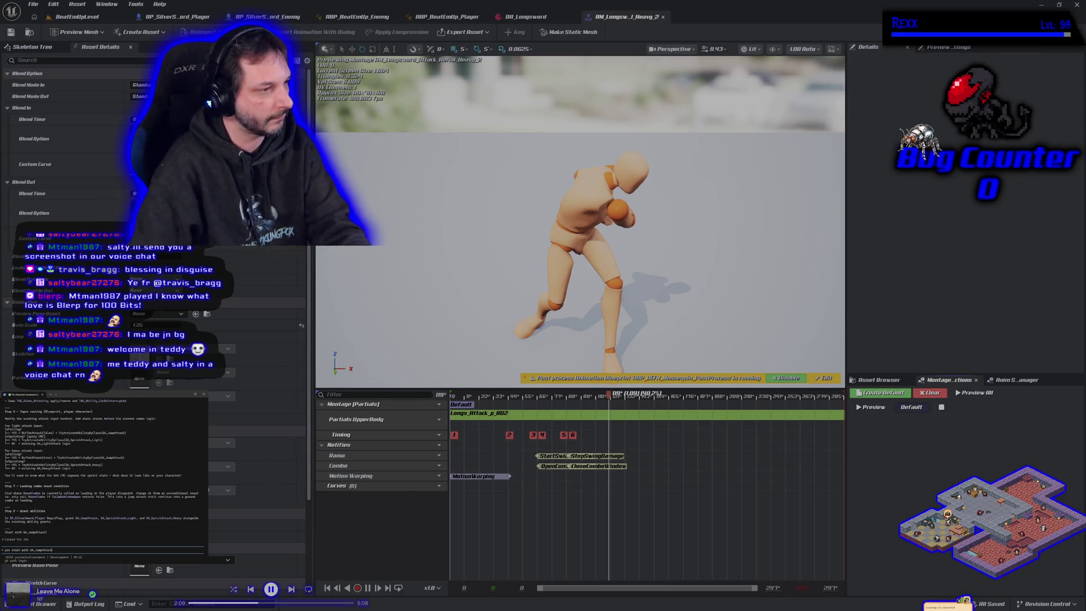
pyautogui.press('Return')
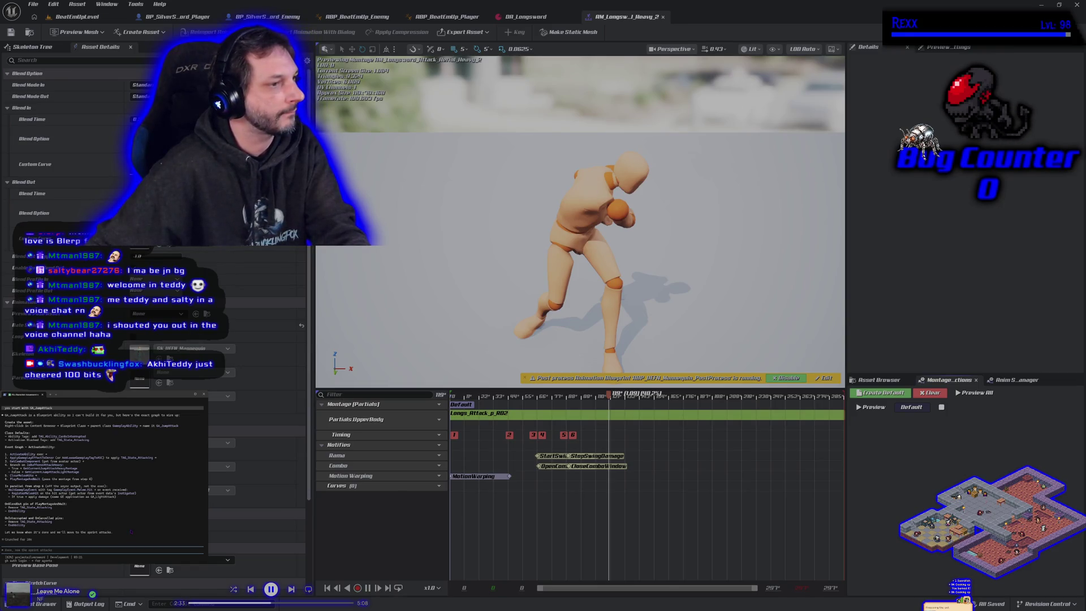
pyautogui.middleClick(625, 19)
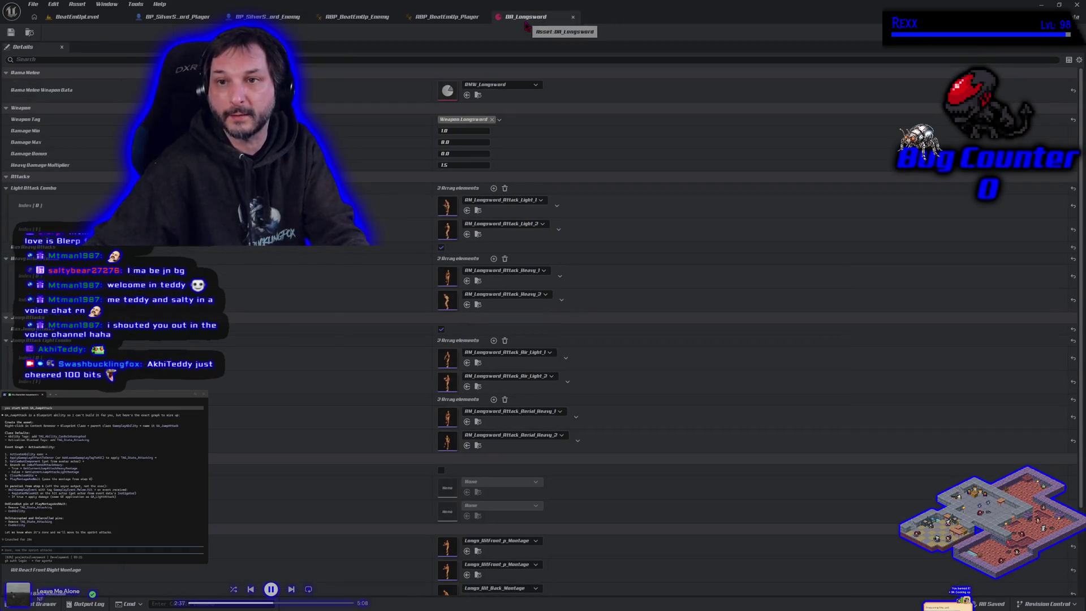
# Close the DA_Longsword and ABP_BeatEmUp_Player tabs and switch to the BP_SilverSword_Player event graph.
pyautogui.click(573, 17)
pyautogui.click(483, 17)
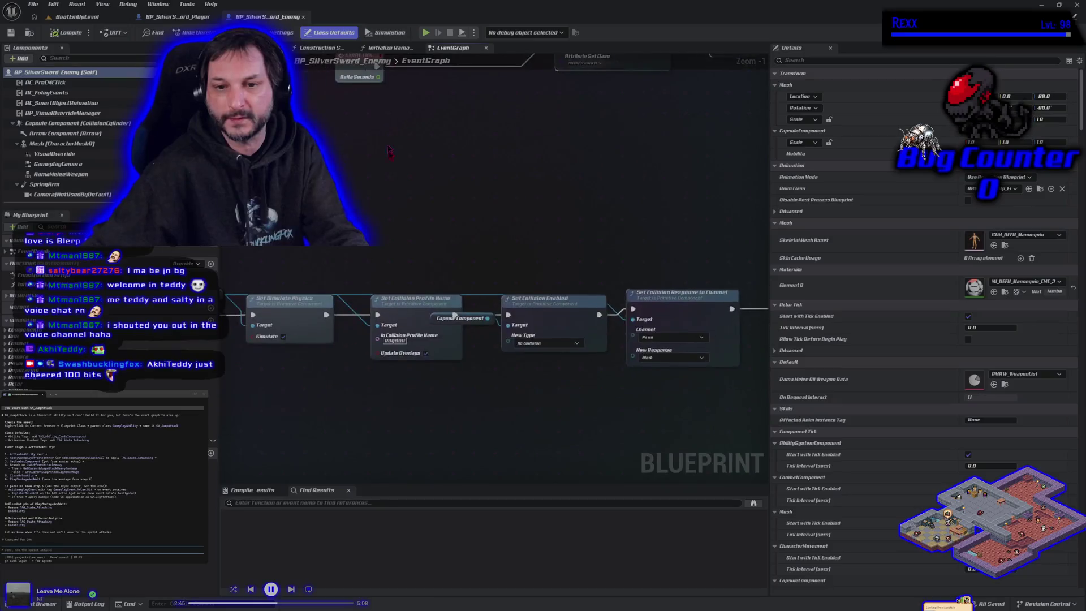
pyautogui.click(439, 306)
pyautogui.scroll(-5, 458, 378)
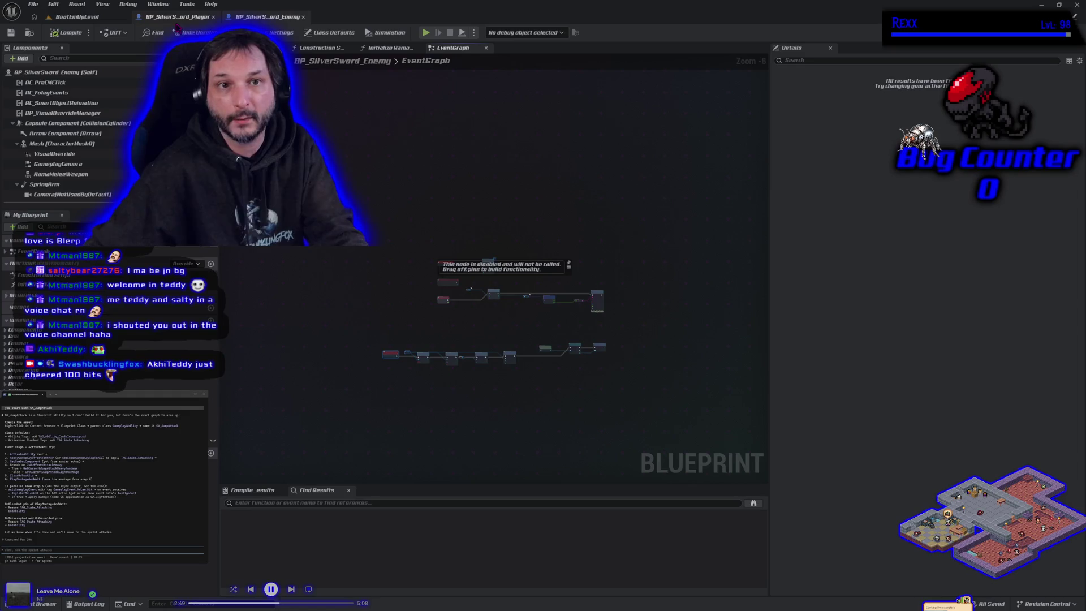
pyautogui.click(172, 17)
pyautogui.scroll(-2, 287, 326)
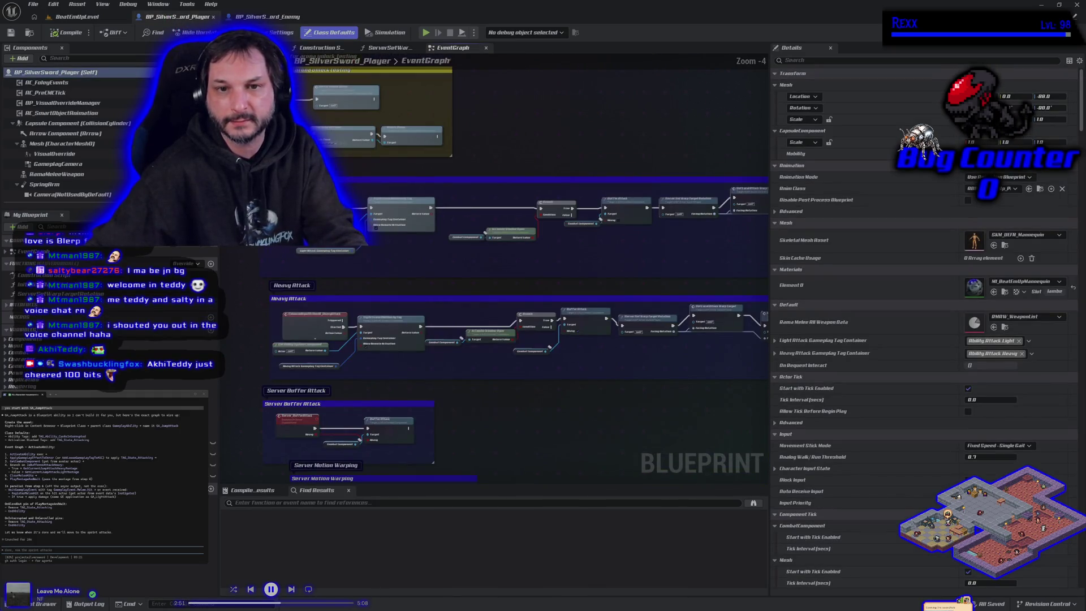
pyautogui.scroll(3, 288, 326)
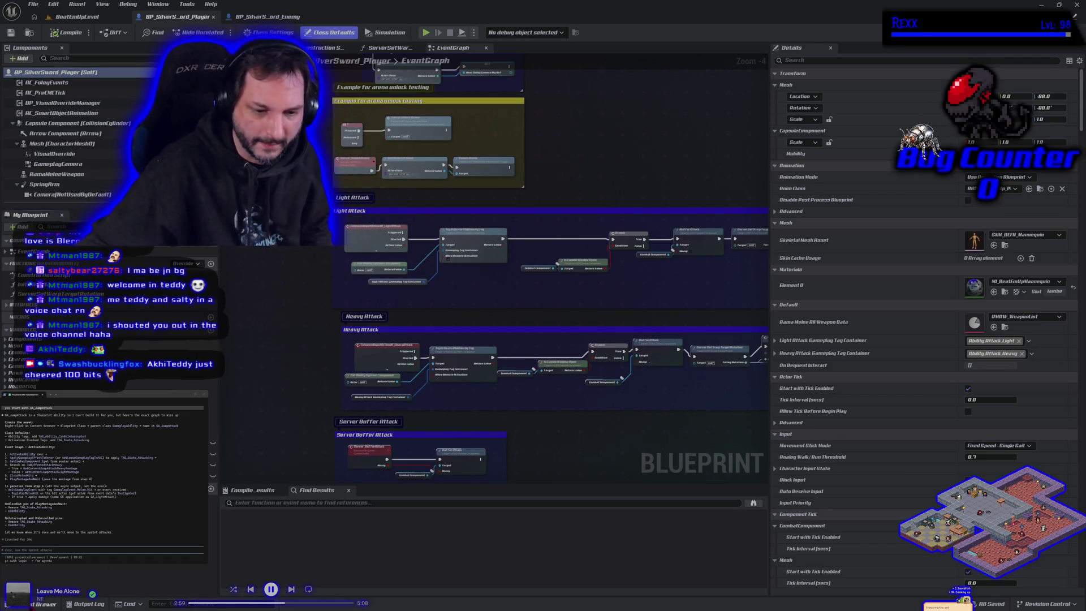
# Browse the content to ASC_Content > Blueprints > GAS > GameplayAbilities.
pyautogui.hotkey('ctrl', 'space')
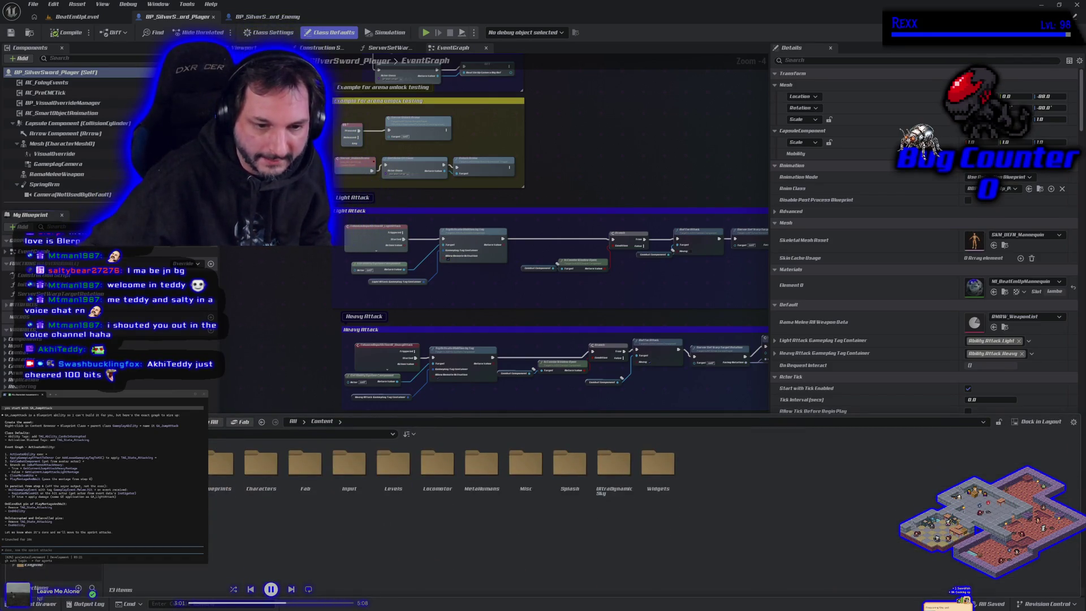
pyautogui.doubleClick(177, 462)
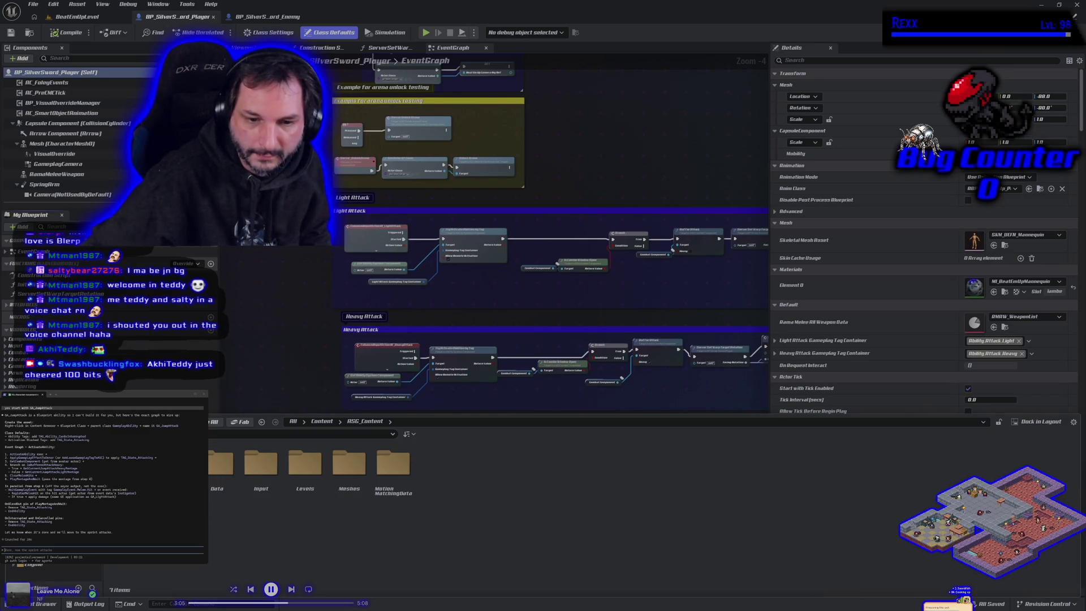
pyautogui.doubleClick(177, 463)
pyautogui.doubleClick(217, 463)
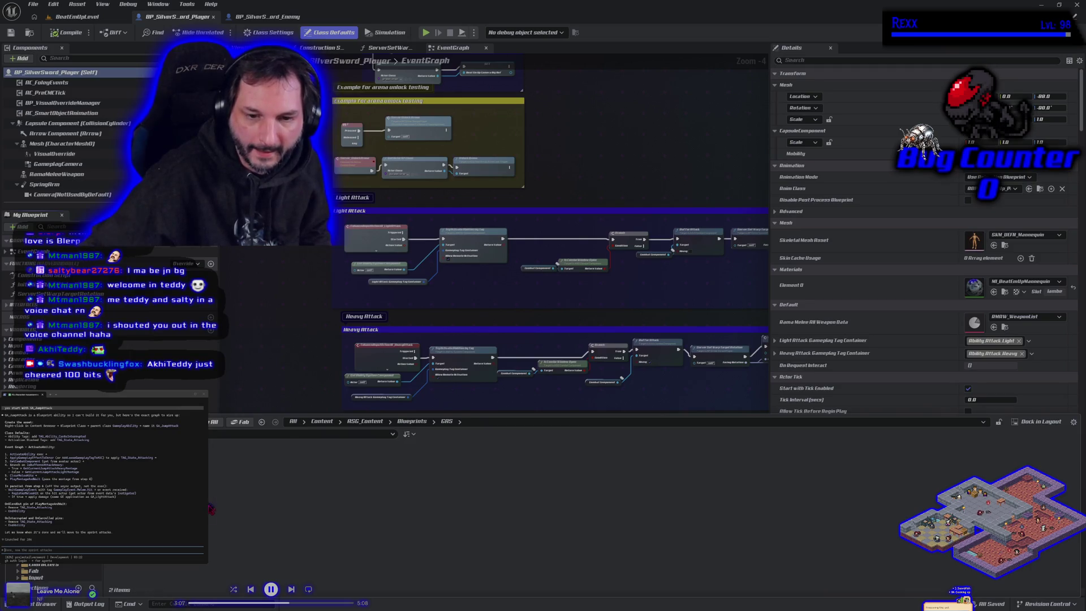
pyautogui.doubleClick(216, 462)
pyautogui.click(175, 565)
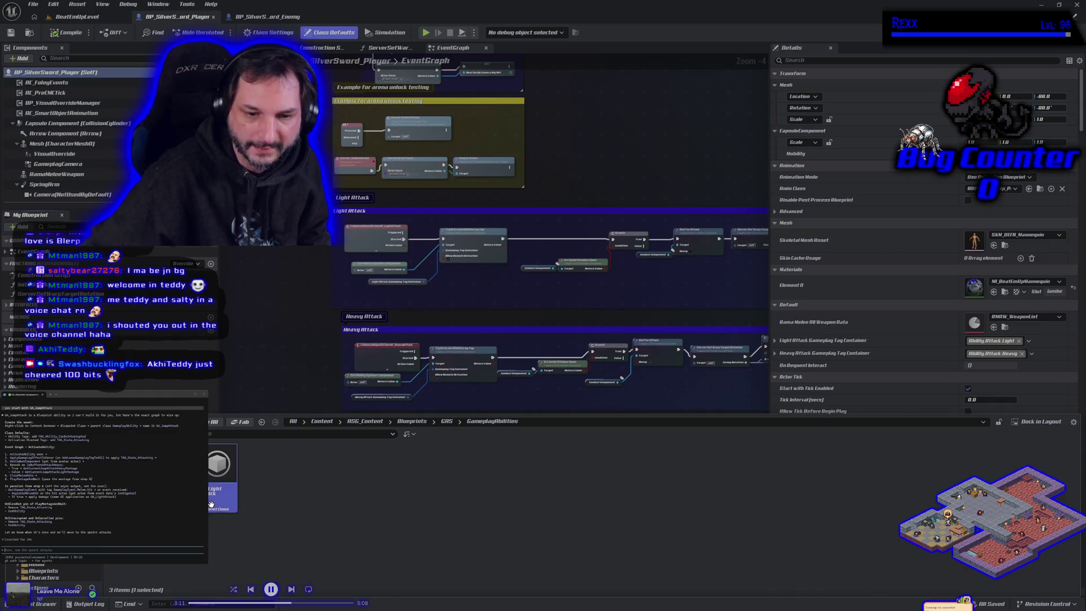
pyautogui.click(255, 521)
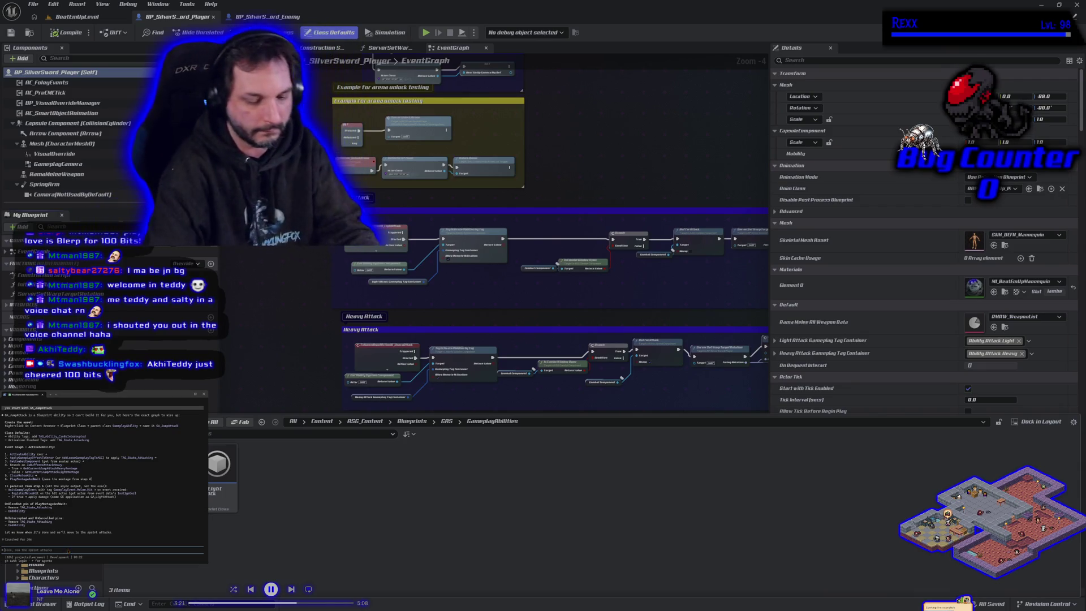
# Ask Claude Code how to make the light and heavy jump attacks work like the ground attacks.
pyautogui.write('ok')
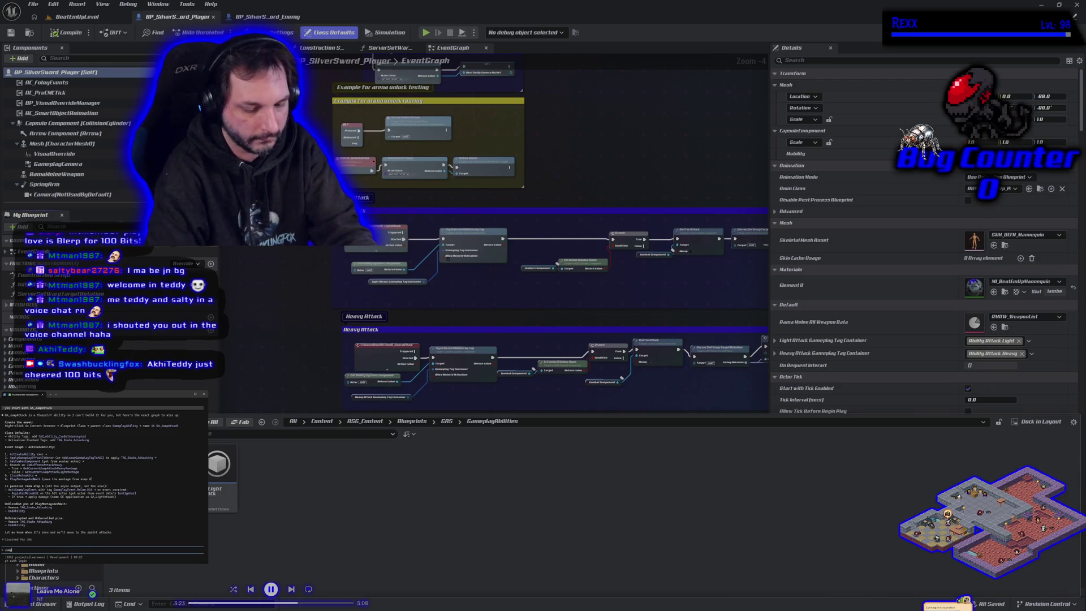
pyautogui.write('Attack')
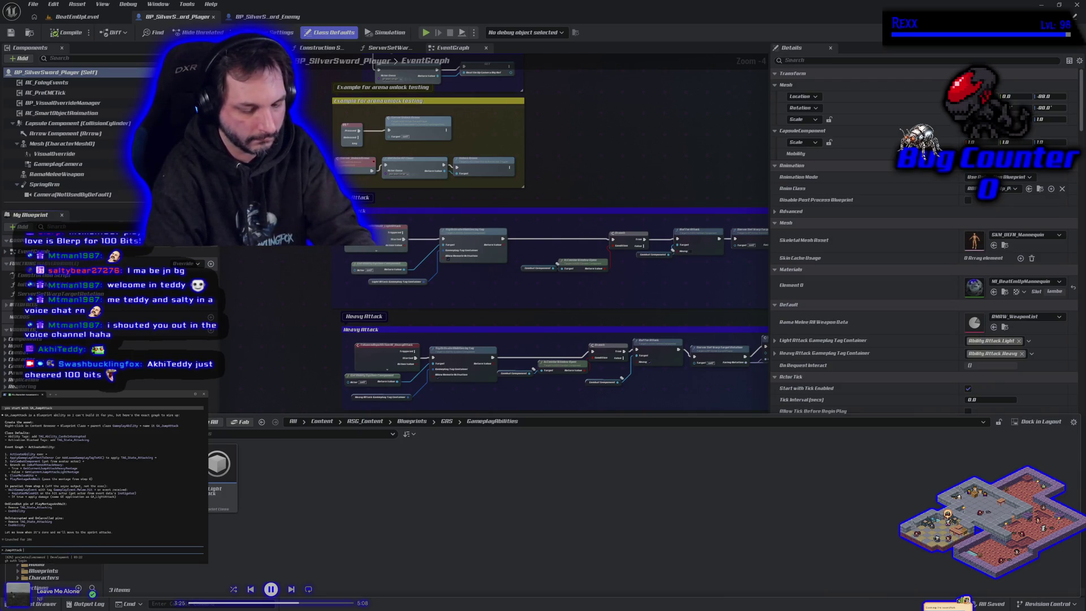
pyautogui.write(' not Jump')
pyautogui.write('Ligh')
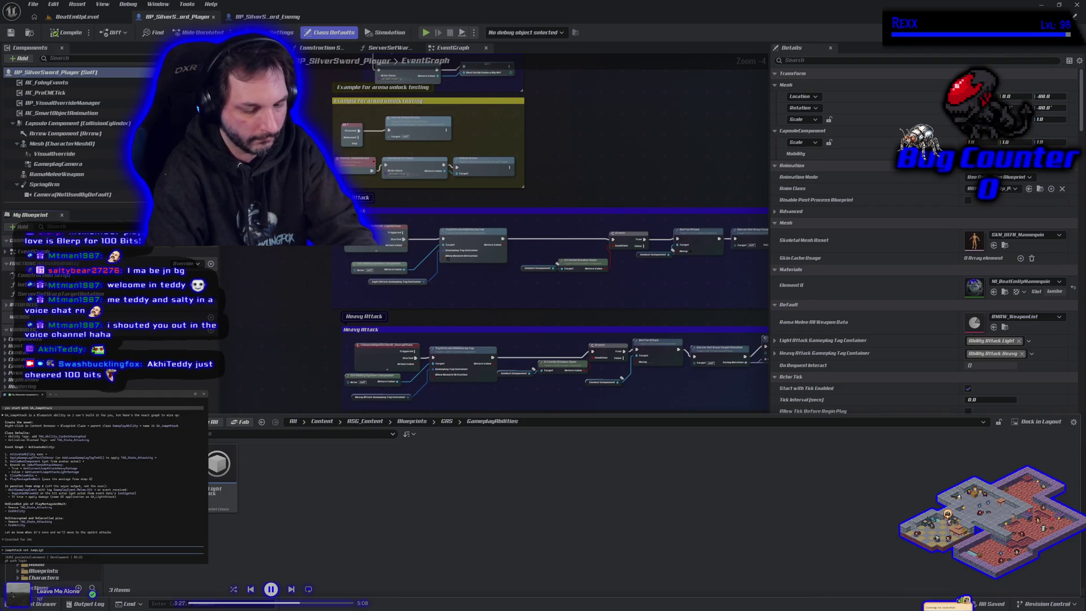
pyautogui.write('tAttack or JumpHeavyAttack')
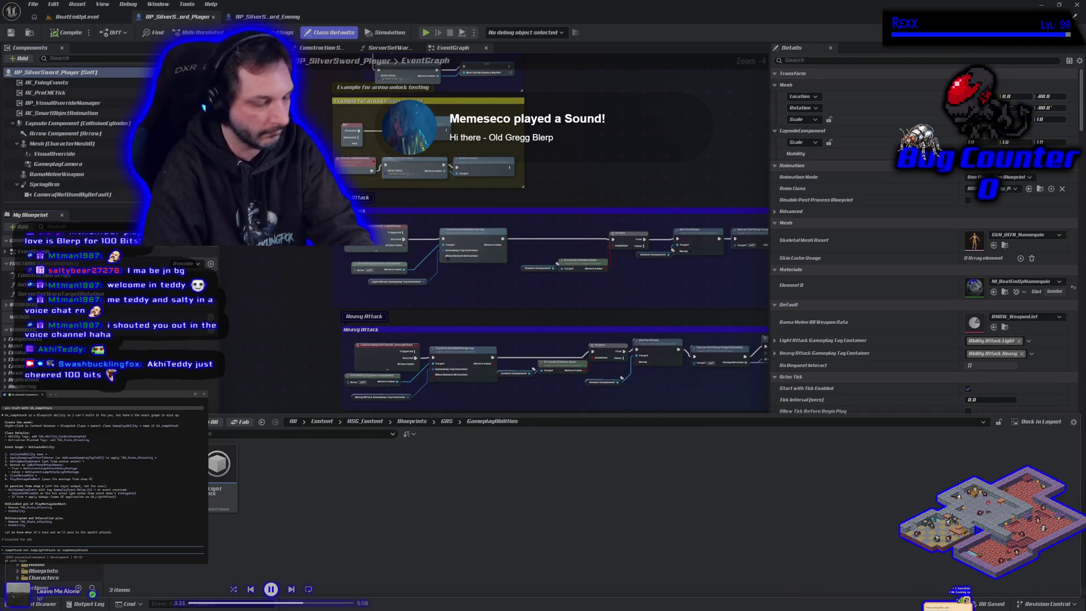
pyautogui.write('? they will be on diff')
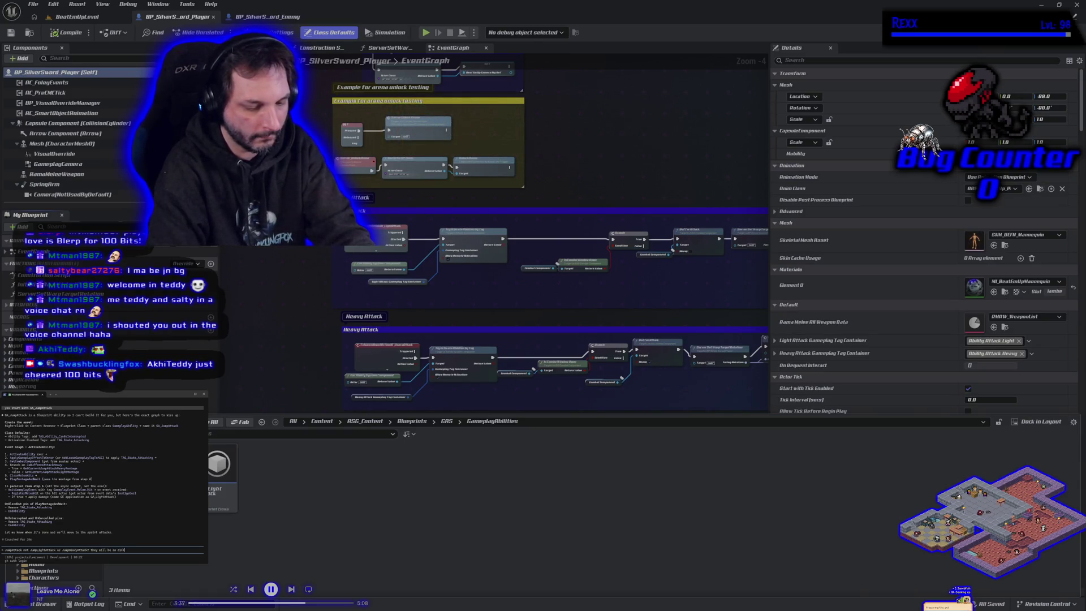
pyautogui.write('erent inputs same as g')
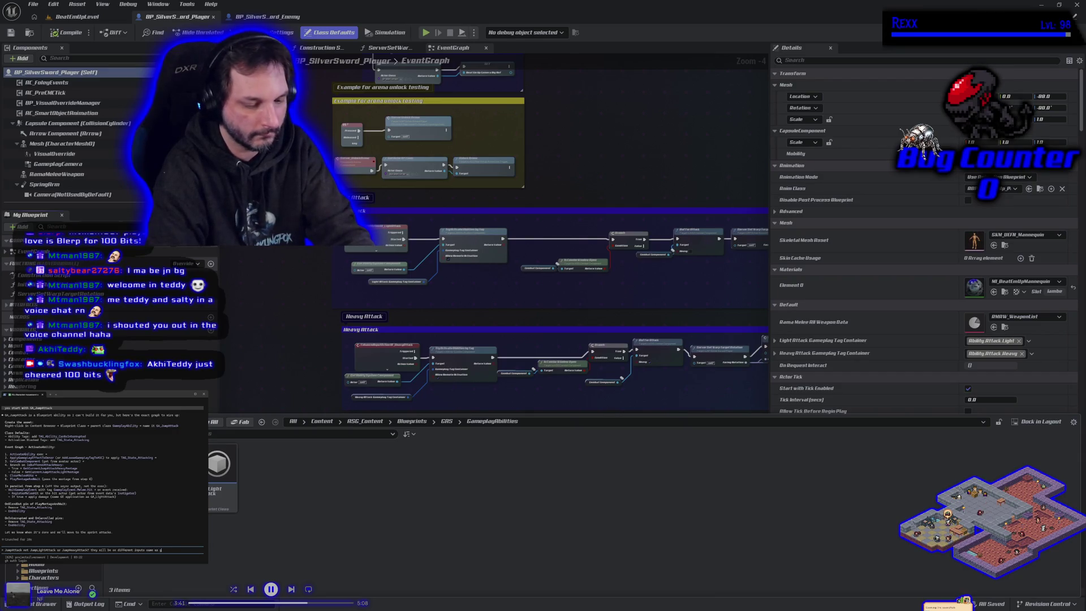
pyautogui.write('d att')
pyautogui.write('s')
pyautogui.press('Return')
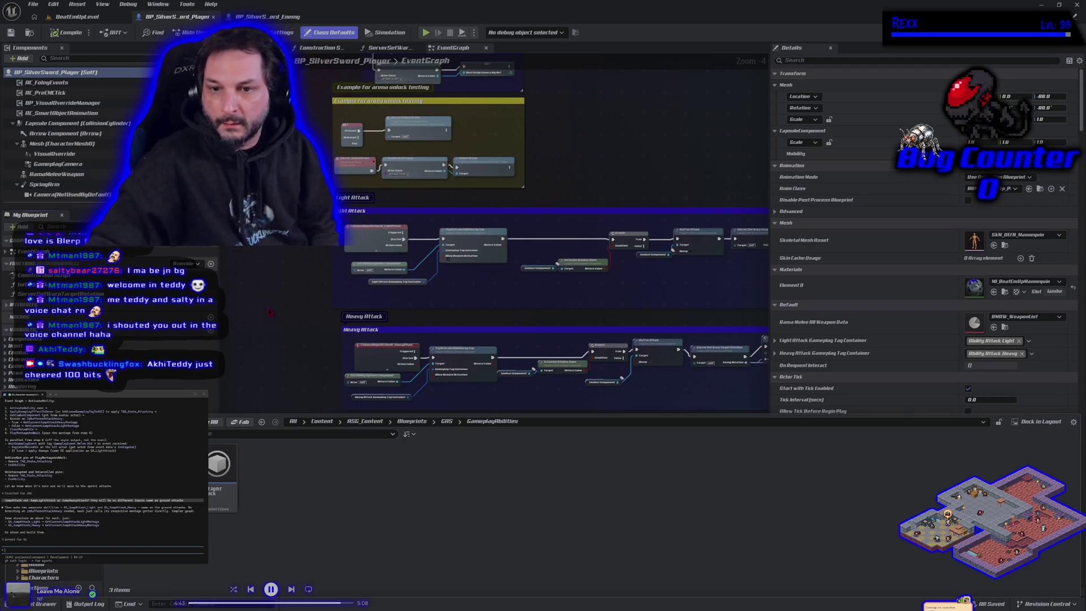
# Start a new Blueprint Class in GameplayAbilities and ask Claude how it was originally planned.
pyautogui.rightClick(259, 488)
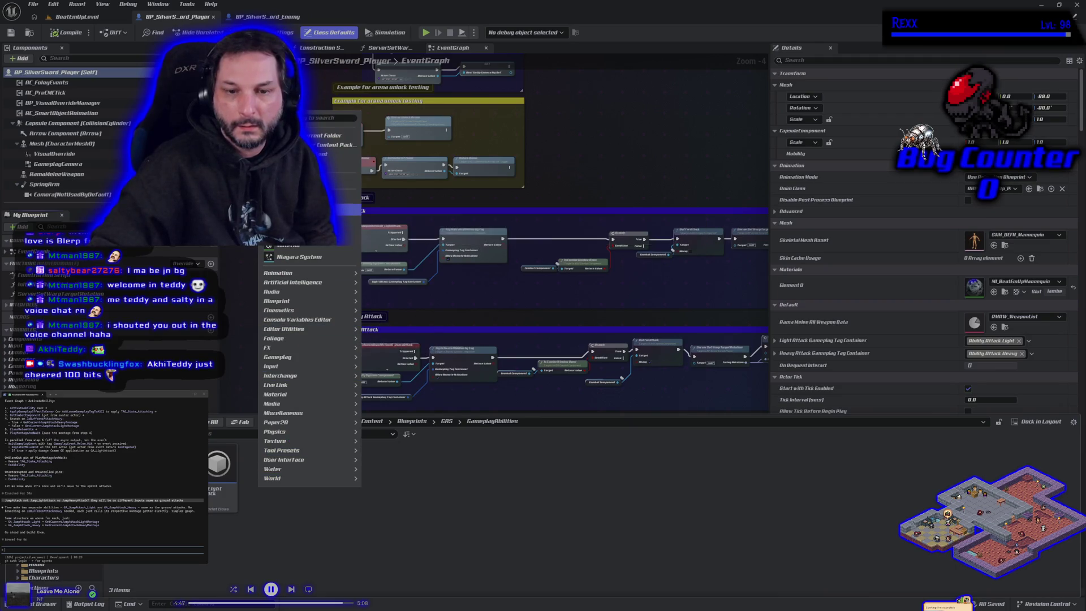
pyautogui.click(306, 209)
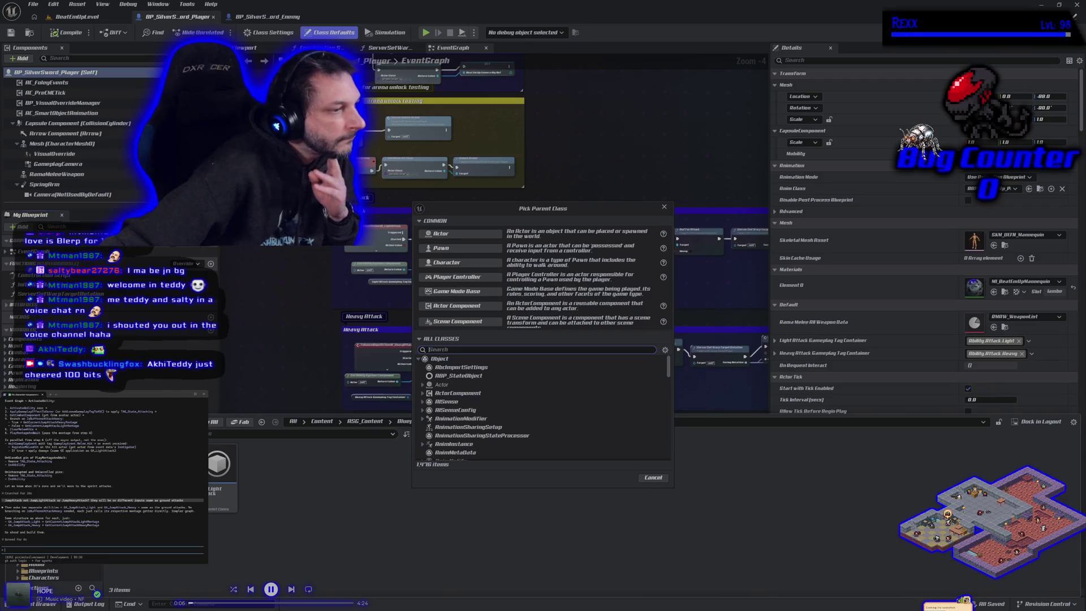
pyautogui.write('how were ')
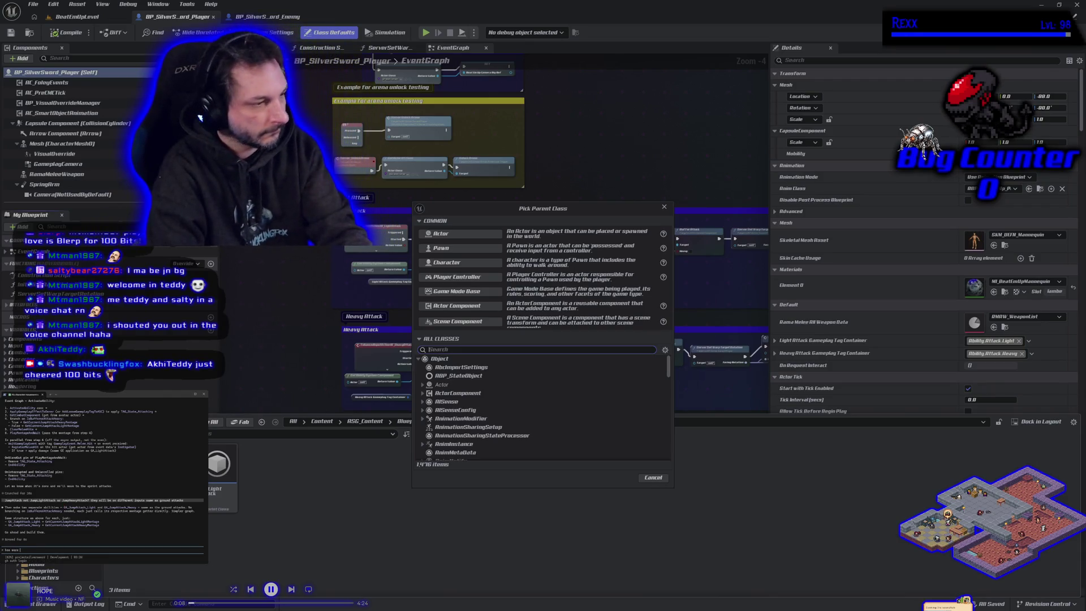
pyautogui.write('you g')
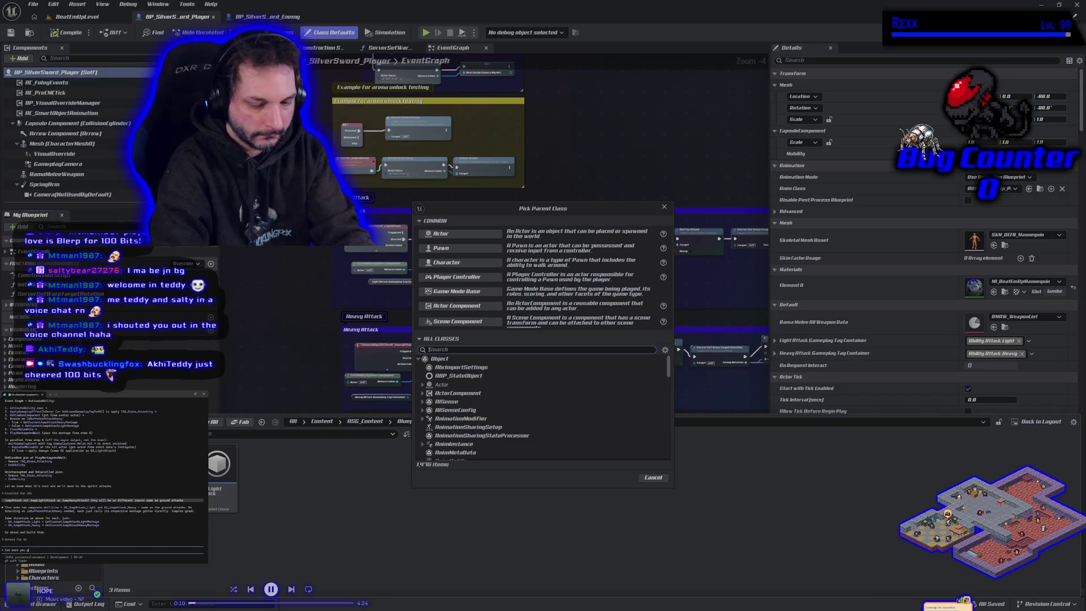
pyautogui.write('oing to co it or')
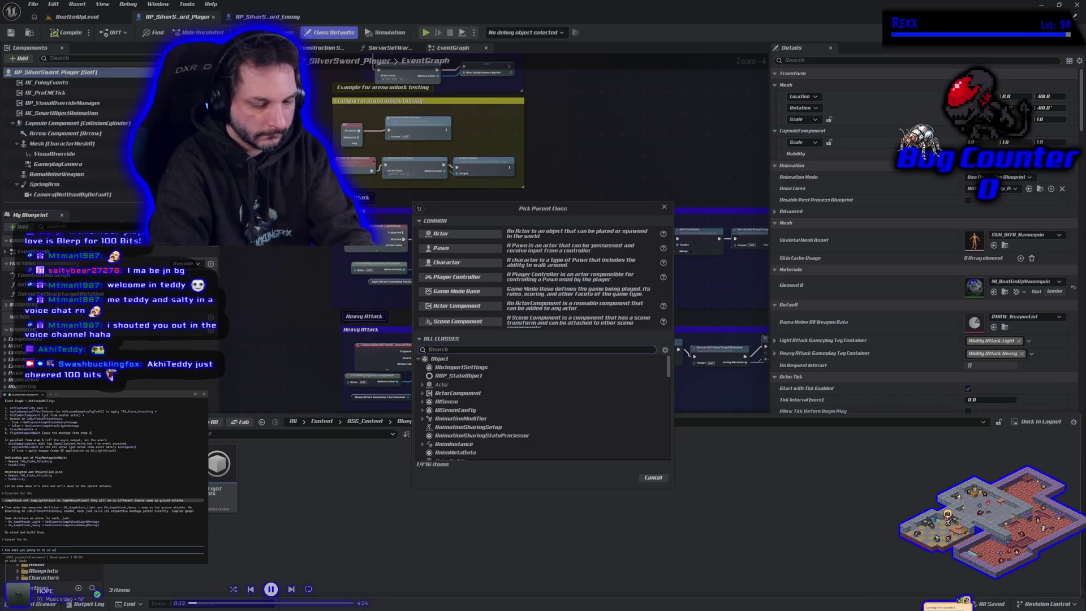
pyautogui.write('iginally')
pyautogui.press('Return')
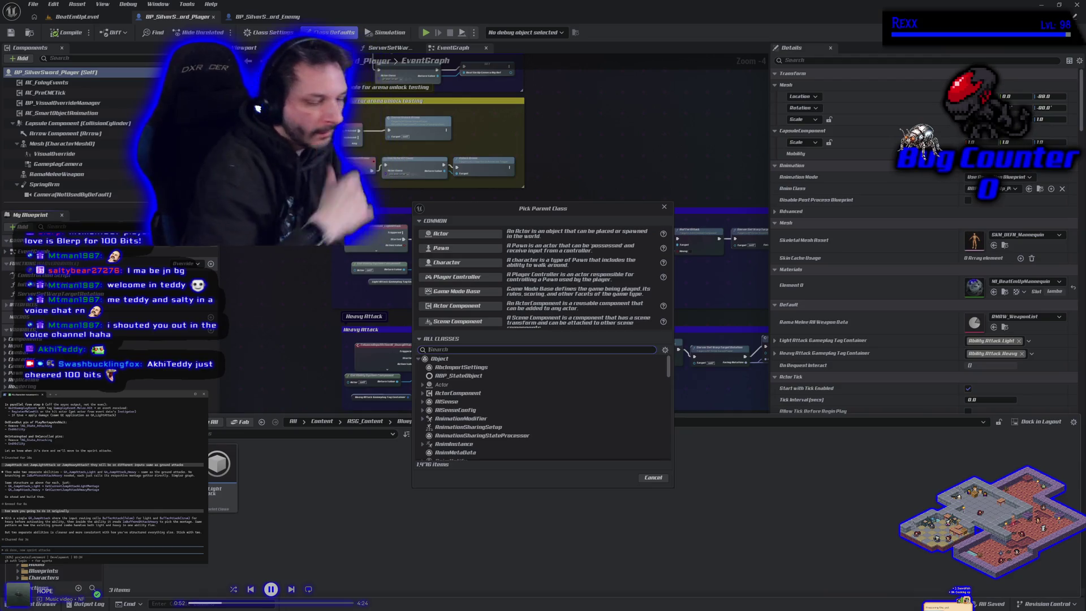
# Discard a draft message and ask Claude for the updated next steps.
pyautogui.write('all i am worrie')
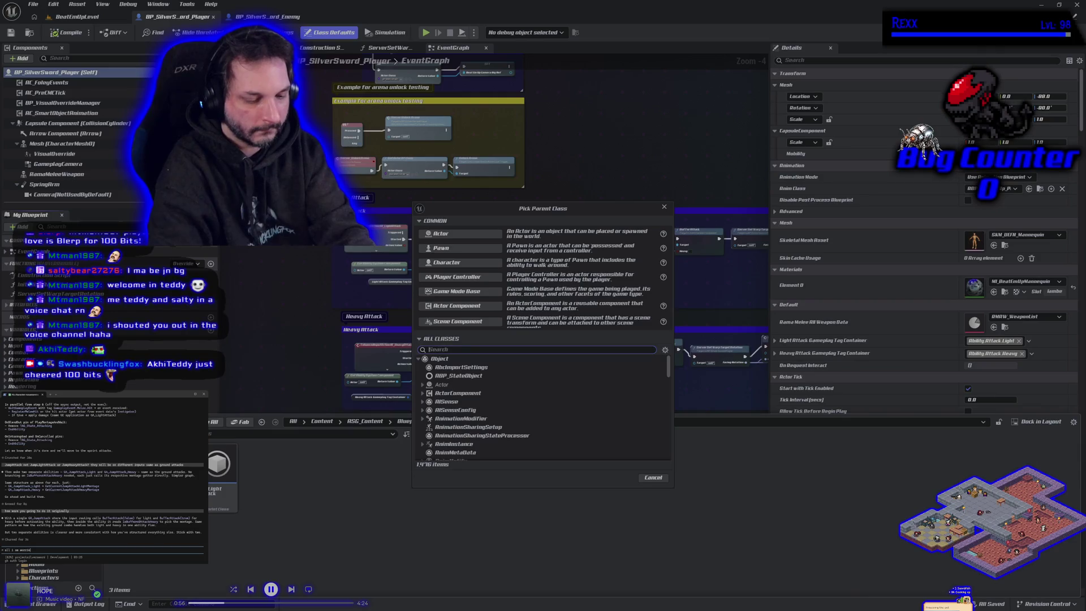
pyautogui.write('d about')
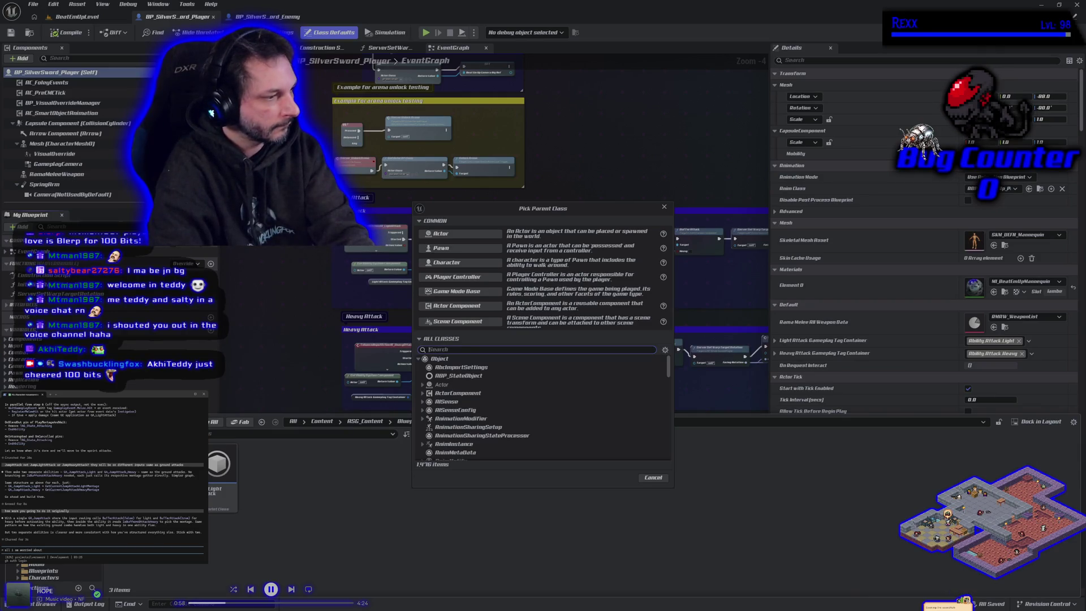
pyautogui.press('BackSpace')
pyautogui.press('BackSpace')
pyautogui.press('BackSpace')
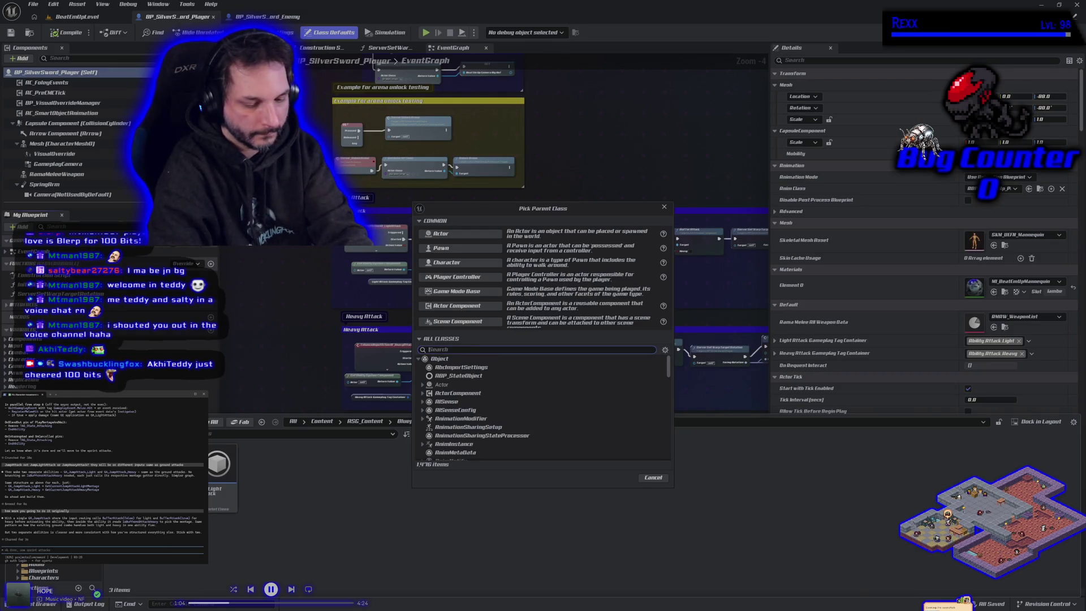
pyautogui.write('ok next')
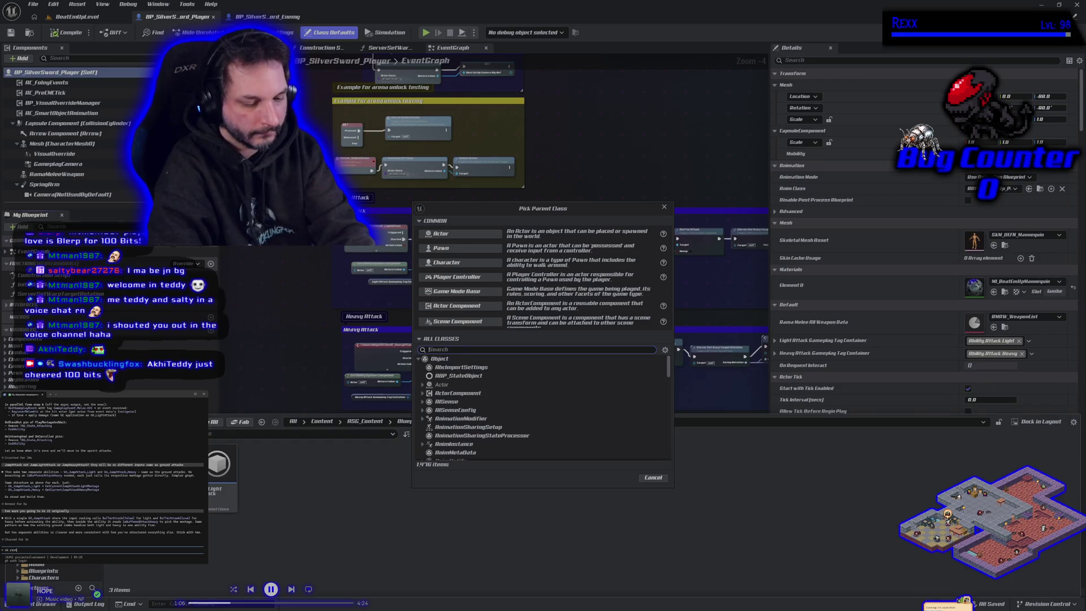
pyautogui.press('BackSpace')
pyautogui.press('BackSpace')
pyautogui.press('BackSpace')
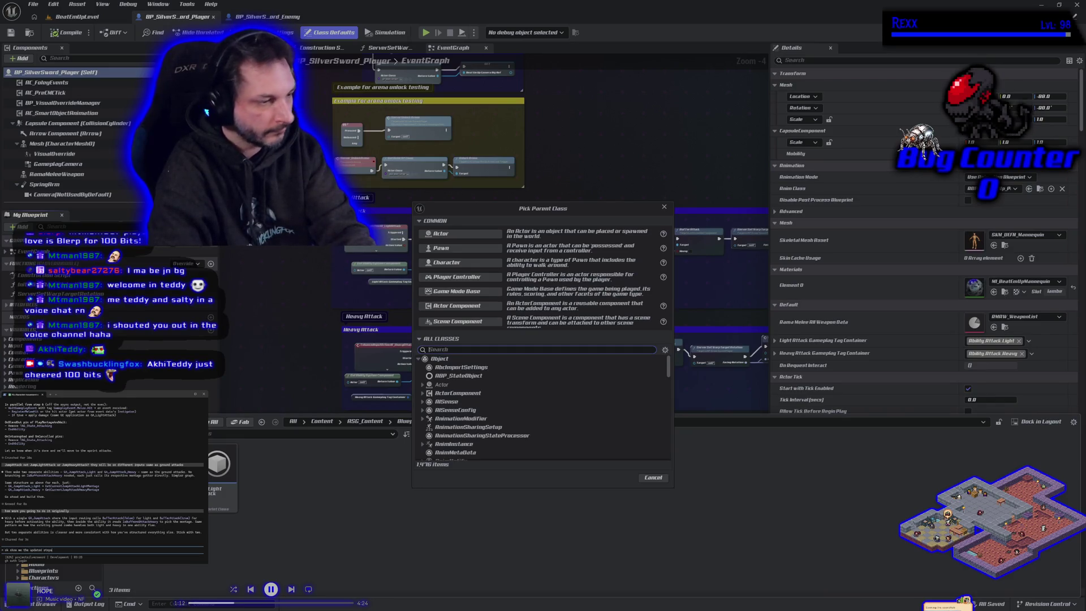
pyautogui.press('Return')
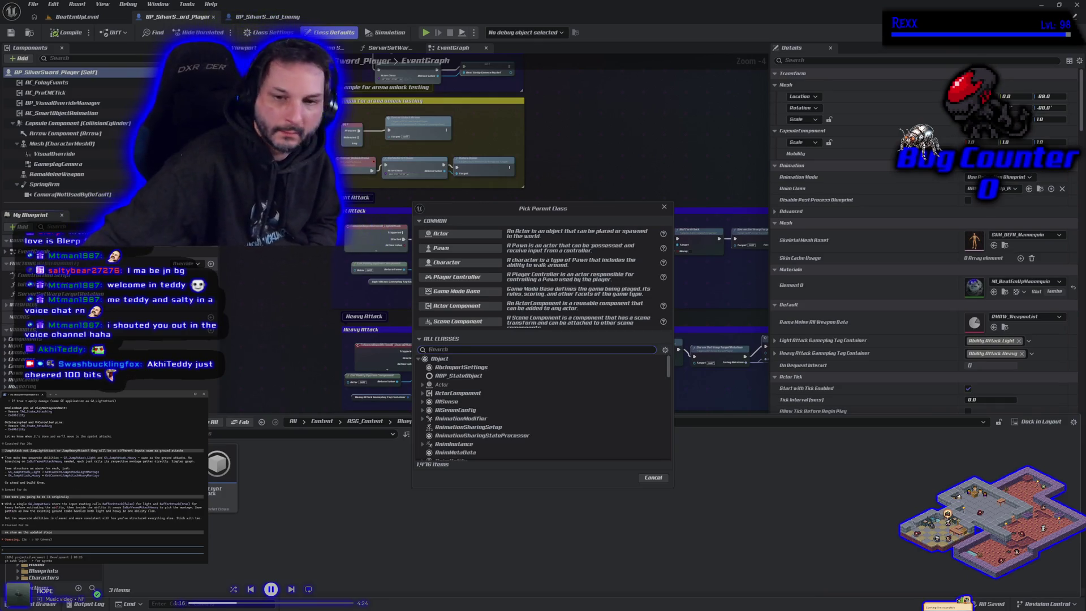
# Search parent classes for 'gameplay ability' and select GameplayAbility.
pyautogui.click(456, 349)
pyautogui.write('gameplay')
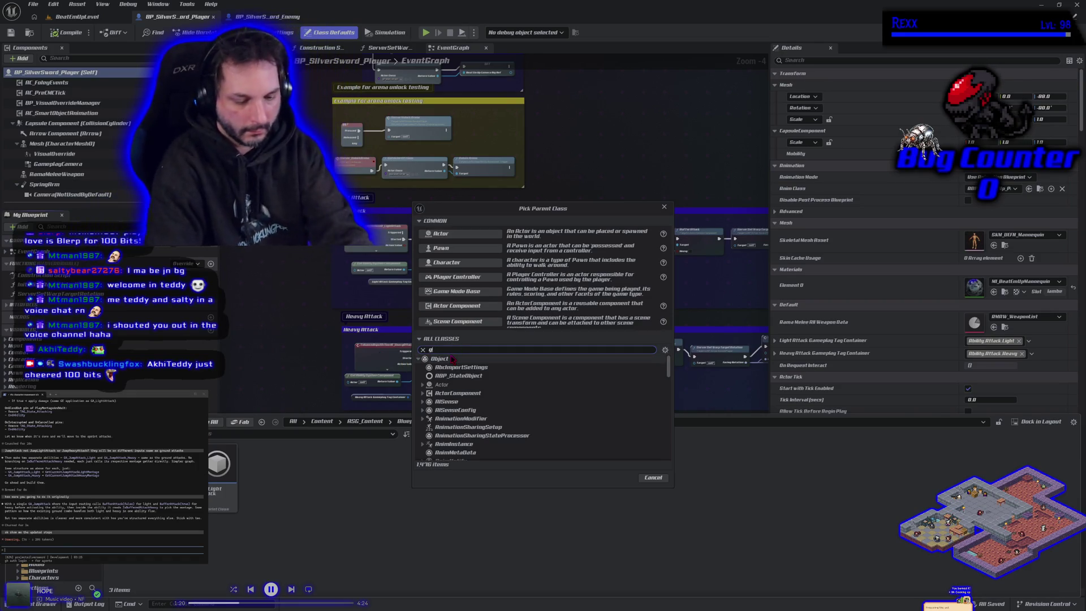
pyautogui.write(' abiilit')
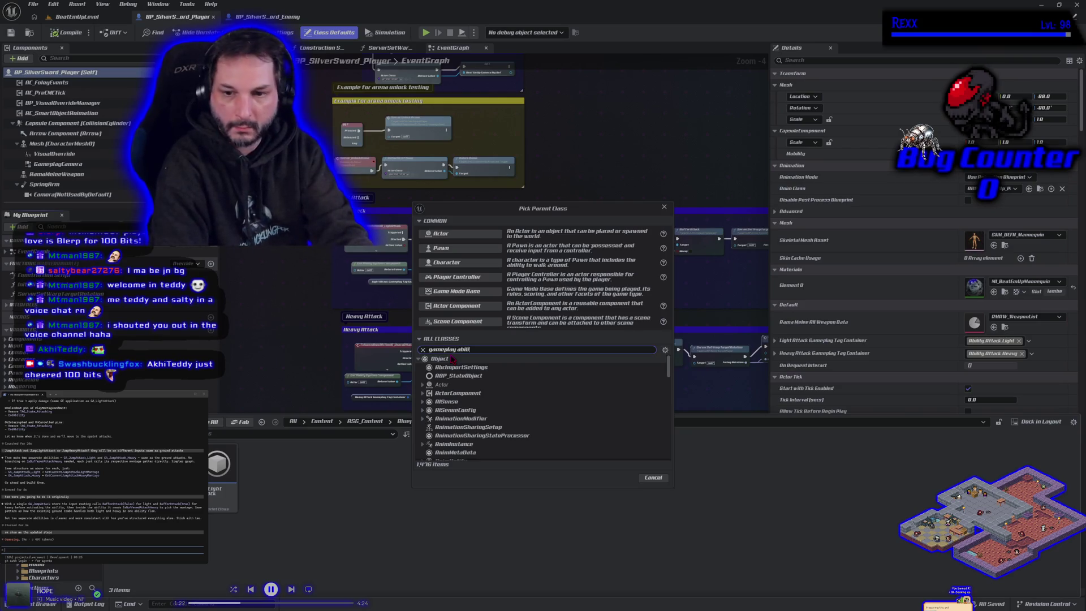
pyautogui.write('y')
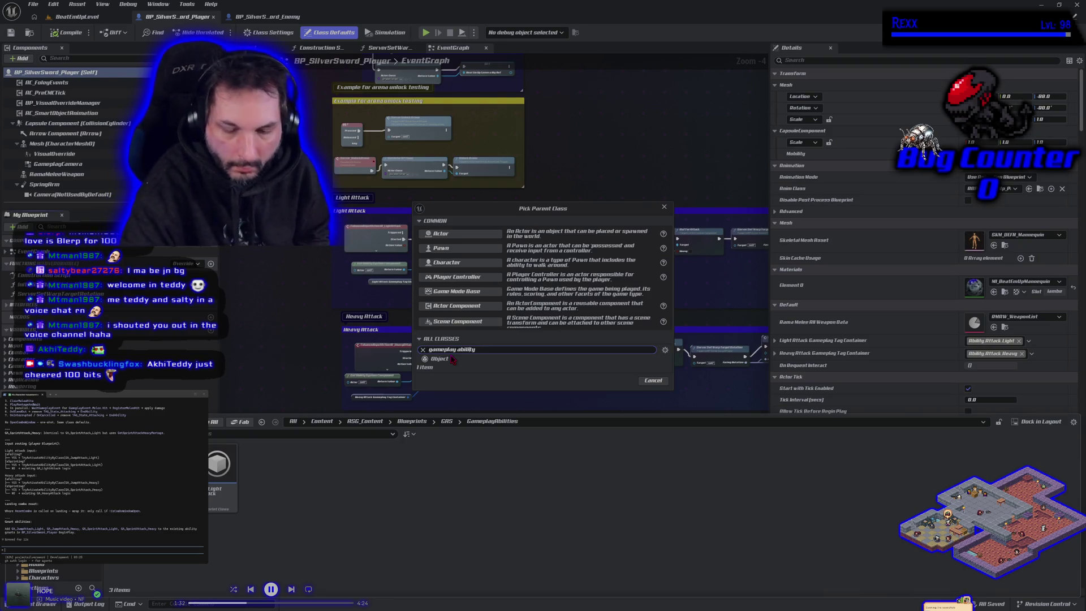
pyautogui.click(453, 360)
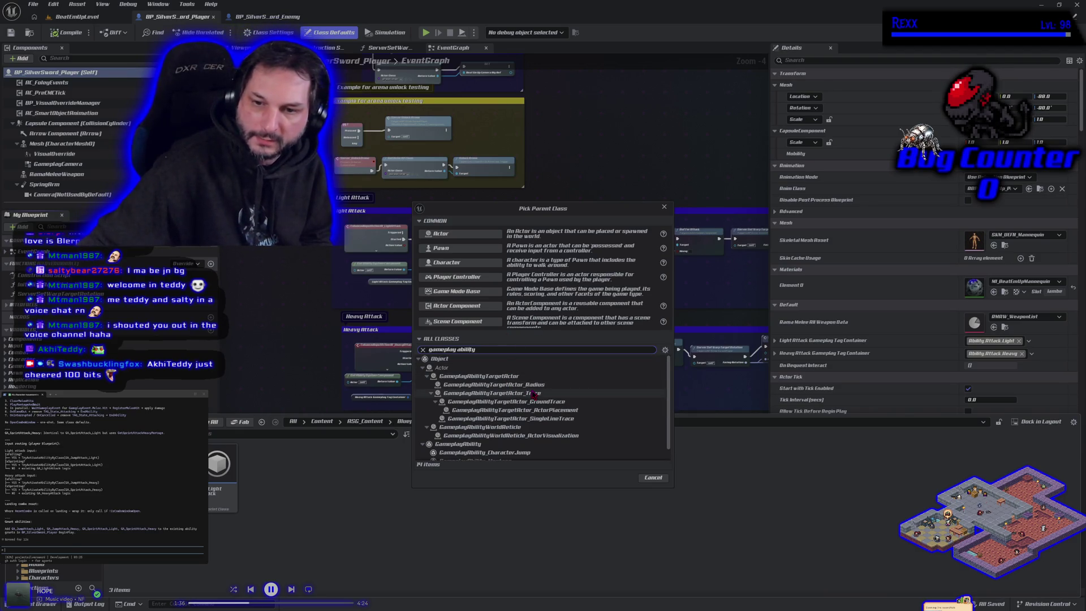
pyautogui.click(480, 446)
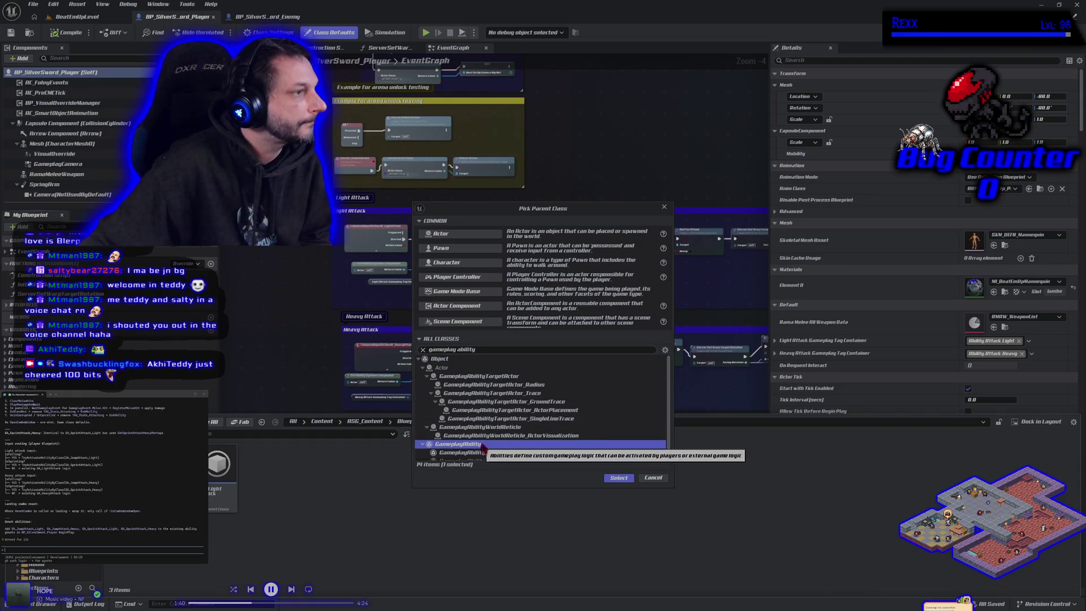
# Ask Claude for a walkthrough of setting up the jump attacks.
pyautogui.scroll(5, 102, 469)
pyautogui.scroll(3, 102, 470)
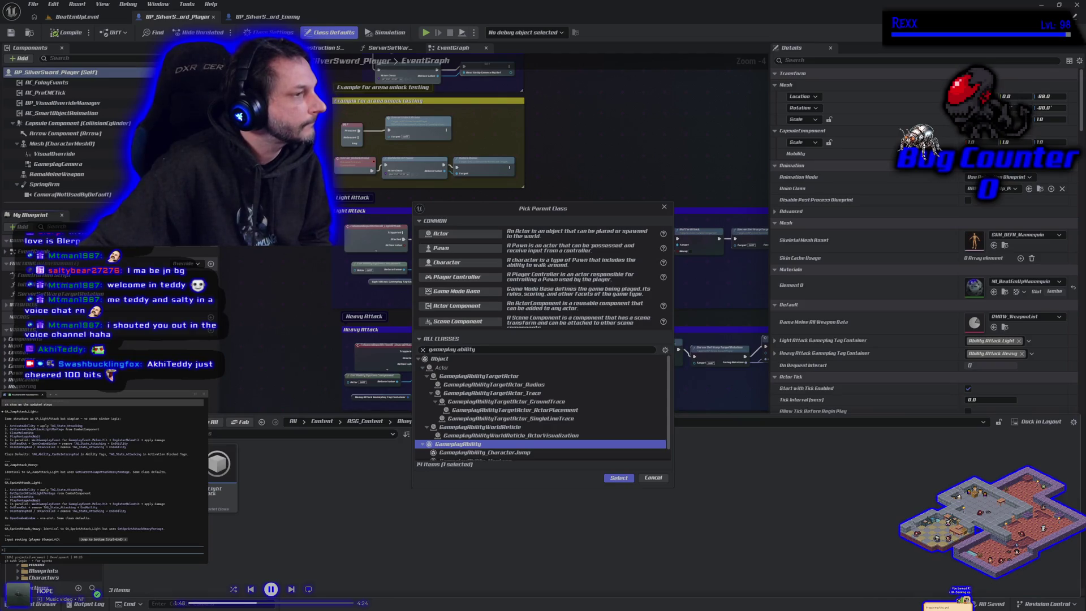
pyautogui.scroll(-10, 102, 469)
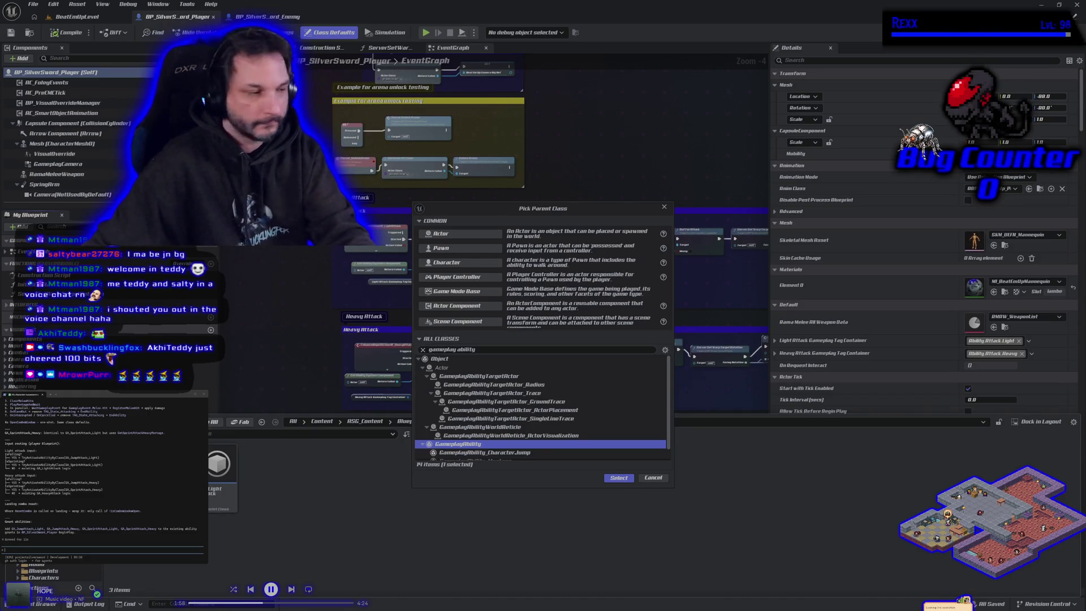
pyautogui.write('swit')
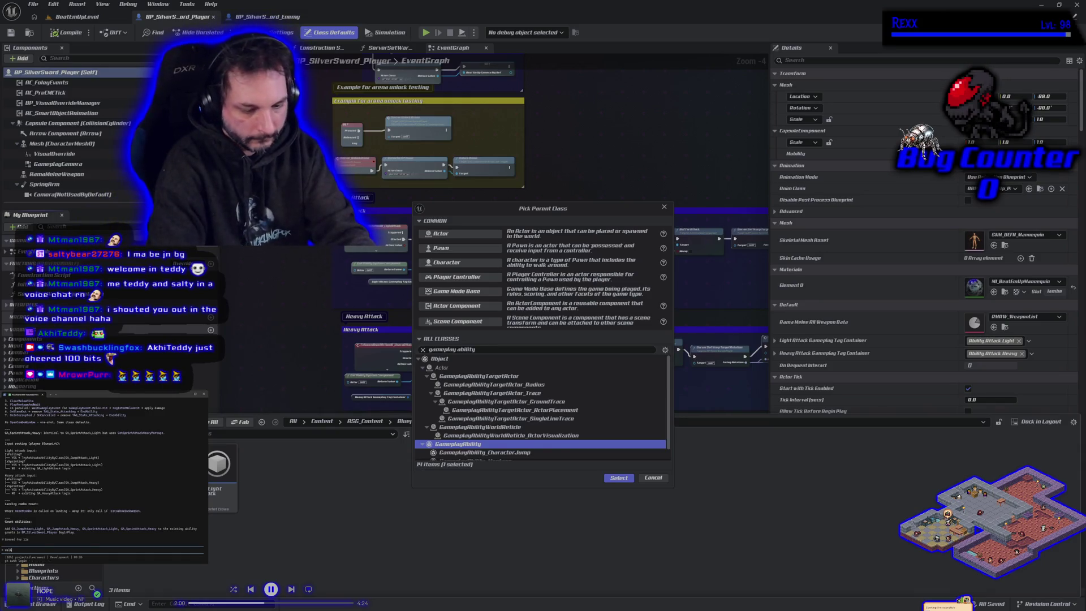
pyautogui.press('BackSpace')
pyautogui.press('BackSpace')
pyautogui.write('alk me through jump attack')
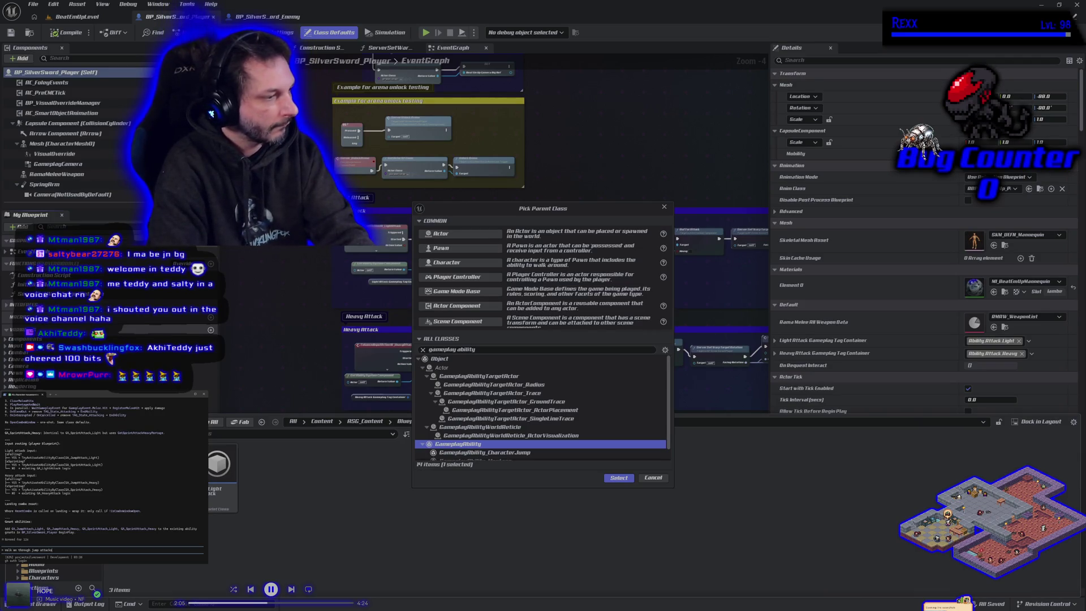
pyautogui.press('Return')
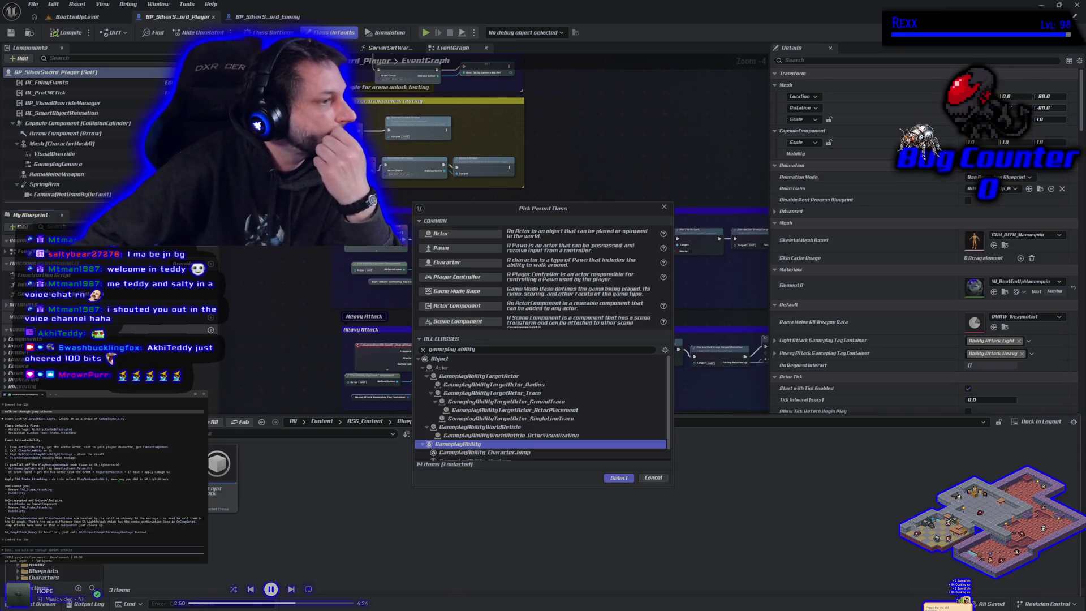
# Create the GameplayAbility Blueprint named GA_JumpAttack_Light and open it for editing.
pyautogui.click(619, 478)
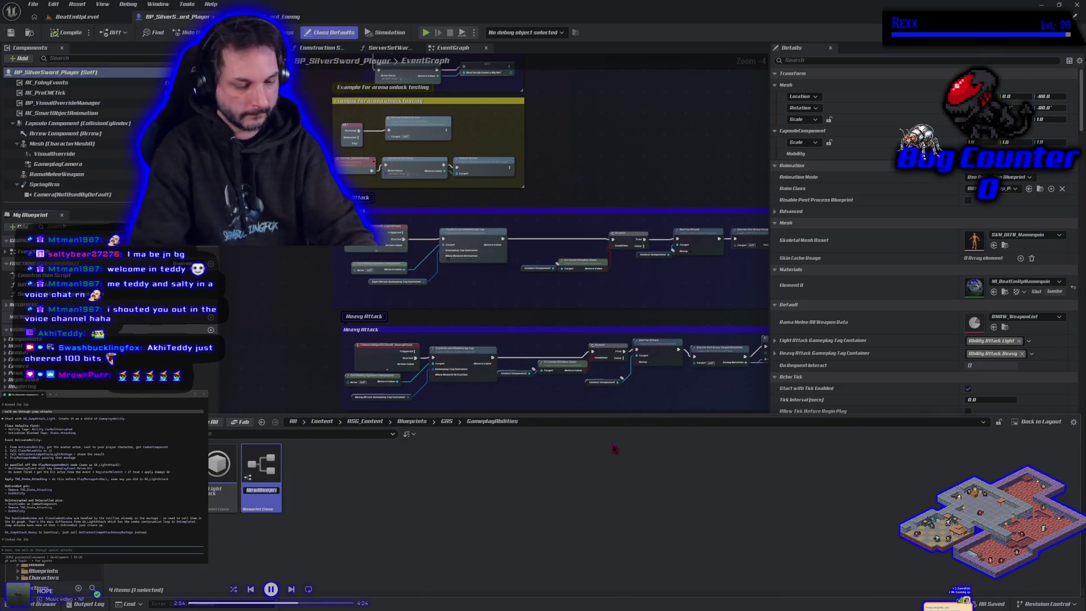
pyautogui.write('GA_')
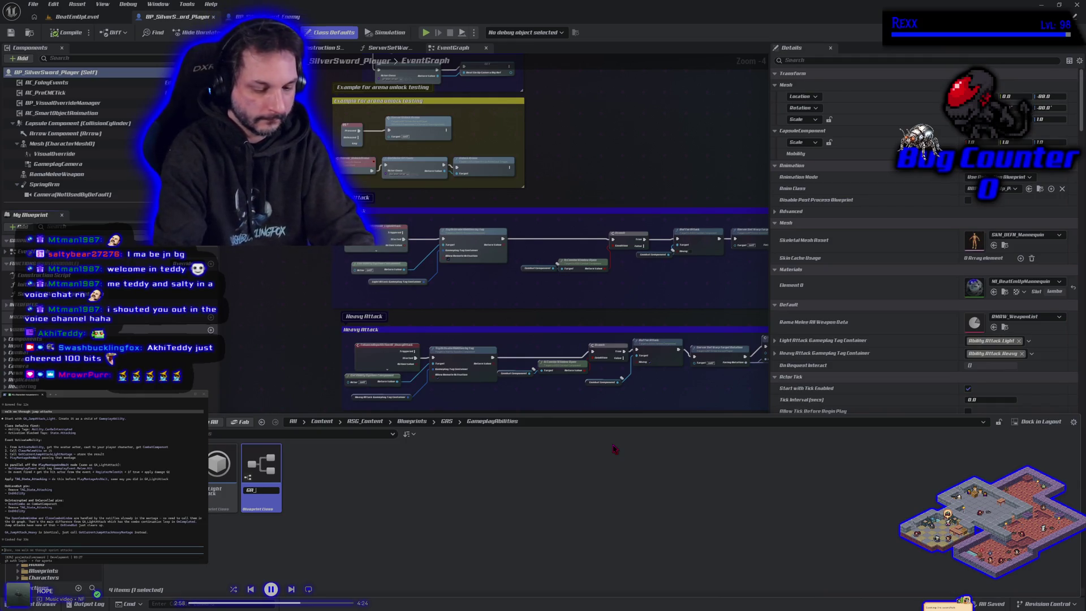
pyautogui.write('JumpAtt')
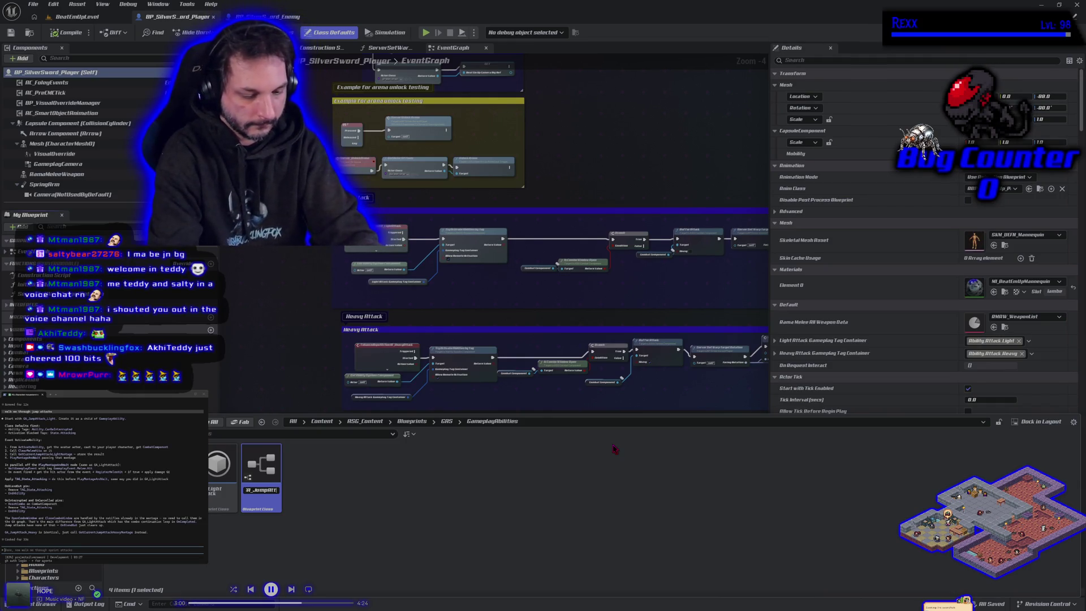
pyautogui.write('ack_Light')
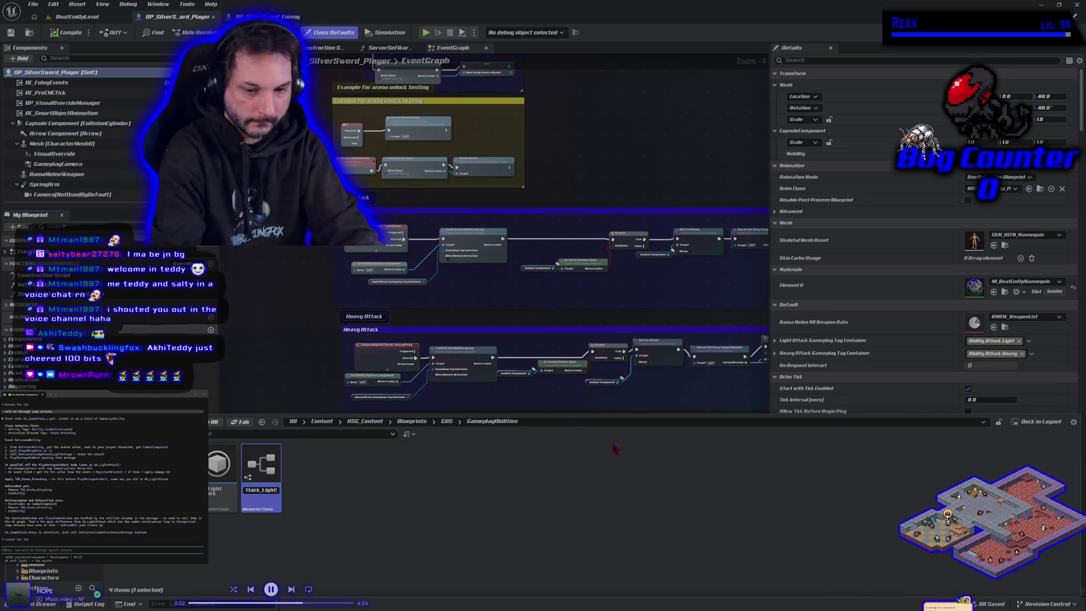
pyautogui.press('Return')
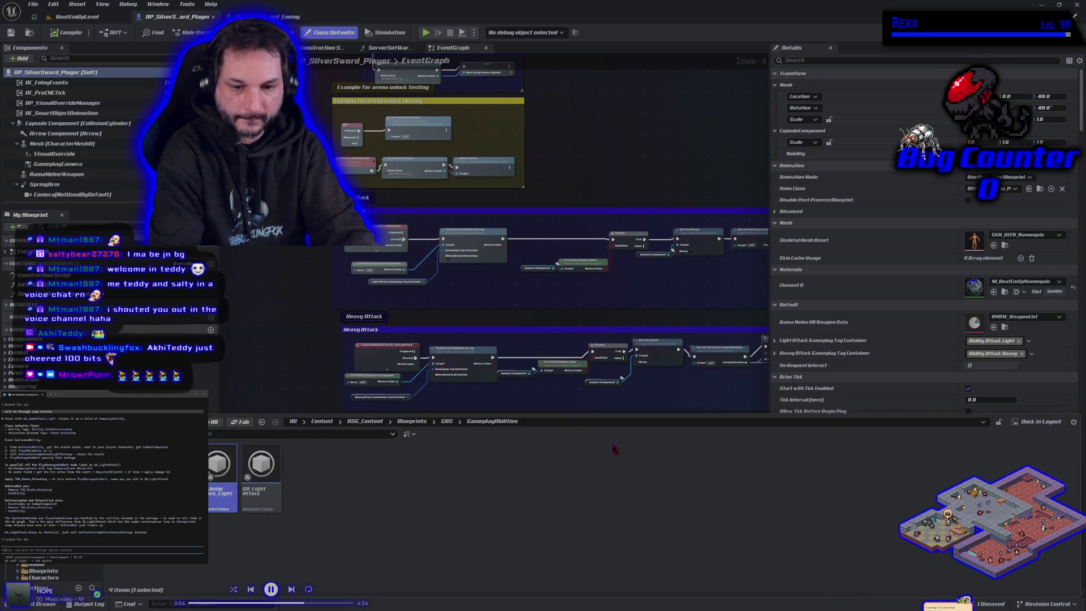
pyautogui.press('Return')
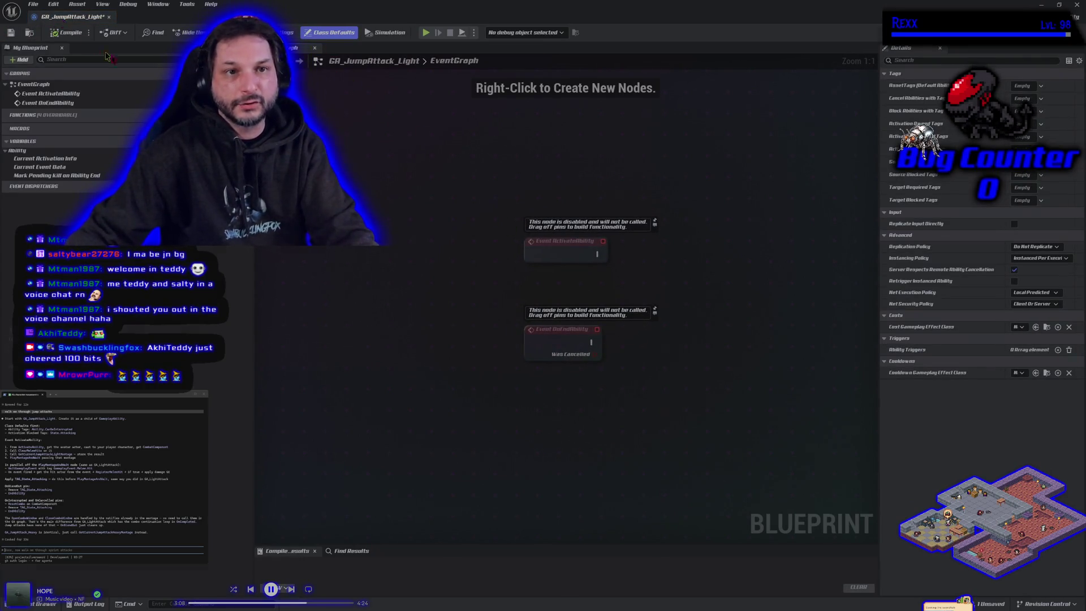
pyautogui.moveTo(68, 16); pyautogui.dragTo(357, 16)
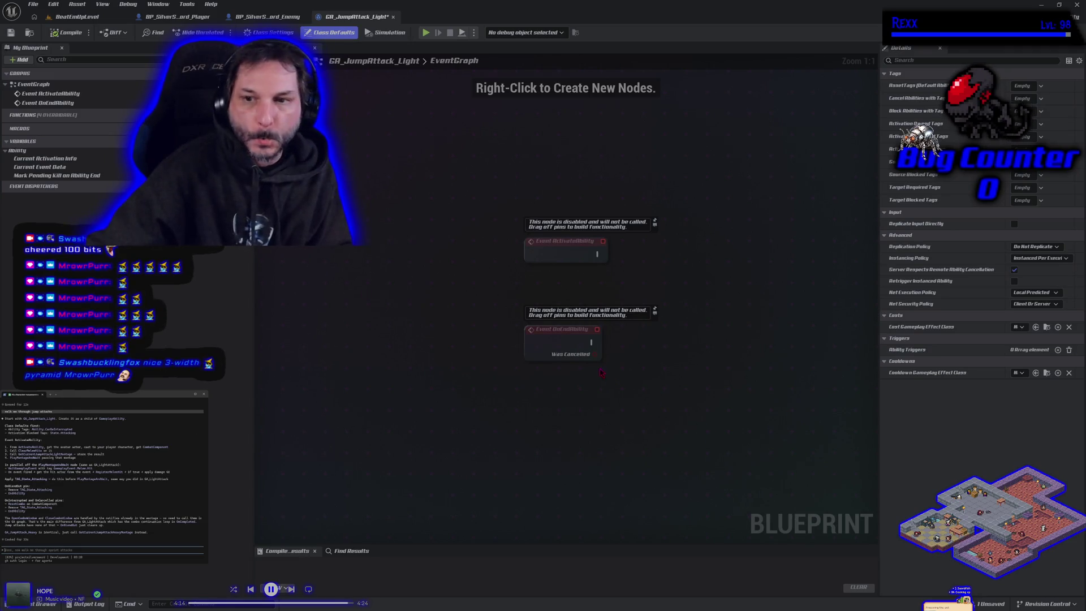
pyautogui.moveTo(581, 401); pyautogui.dragTo(436, 417)
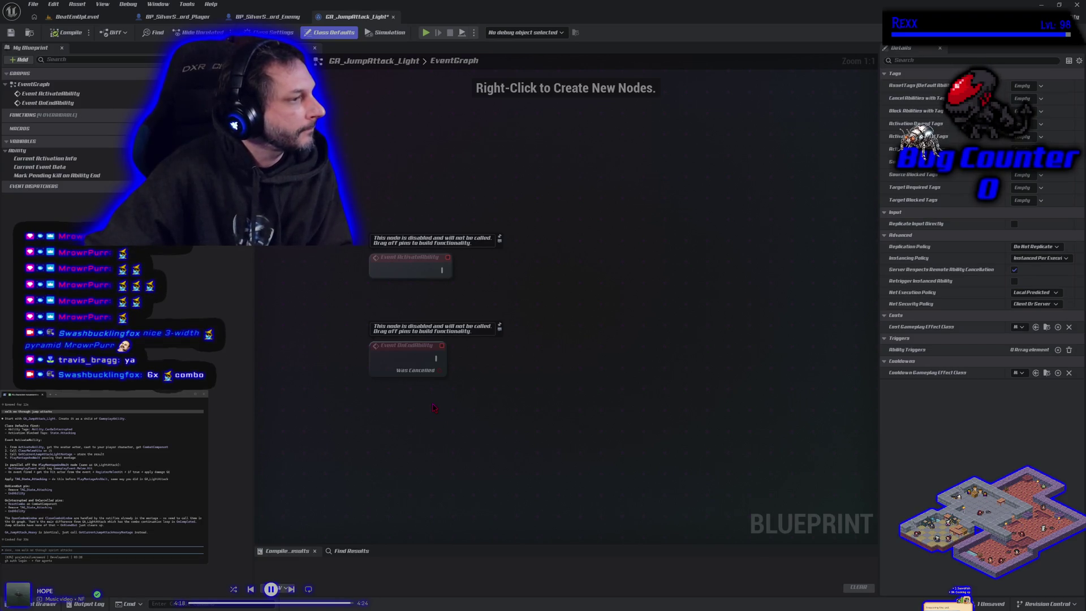
# Place a Get Avatar Actor From Actor Info node in the graph and move it left.
pyautogui.rightClick(441, 296)
pyautogui.write('get ga')
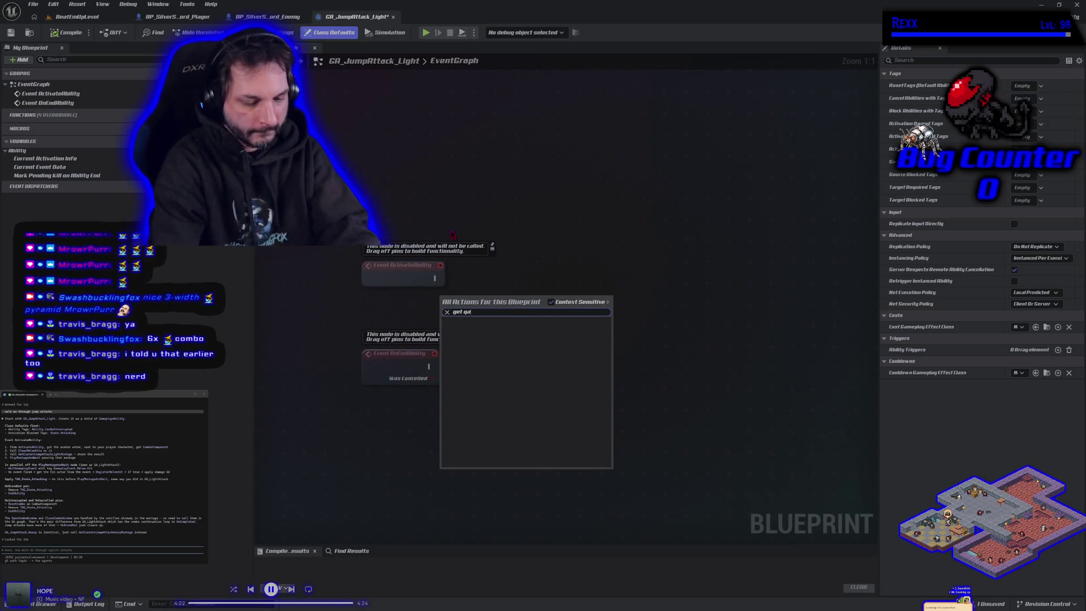
pyautogui.press('BackSpace')
pyautogui.press('BackSpace')
pyautogui.write('avatar actor')
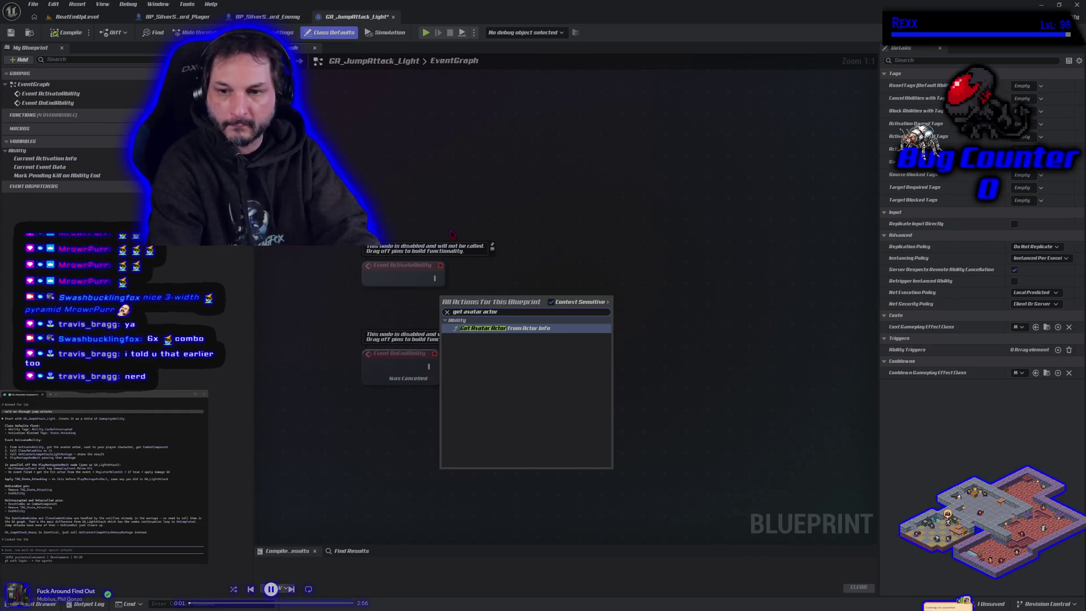
pyautogui.press('Return')
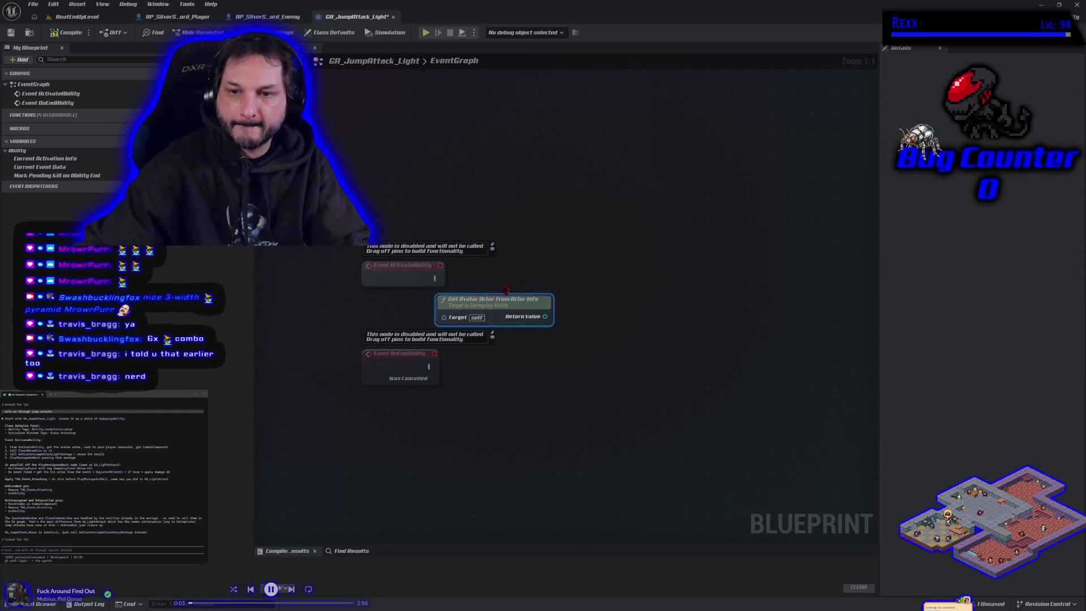
pyautogui.moveTo(498, 306); pyautogui.dragTo(389, 307)
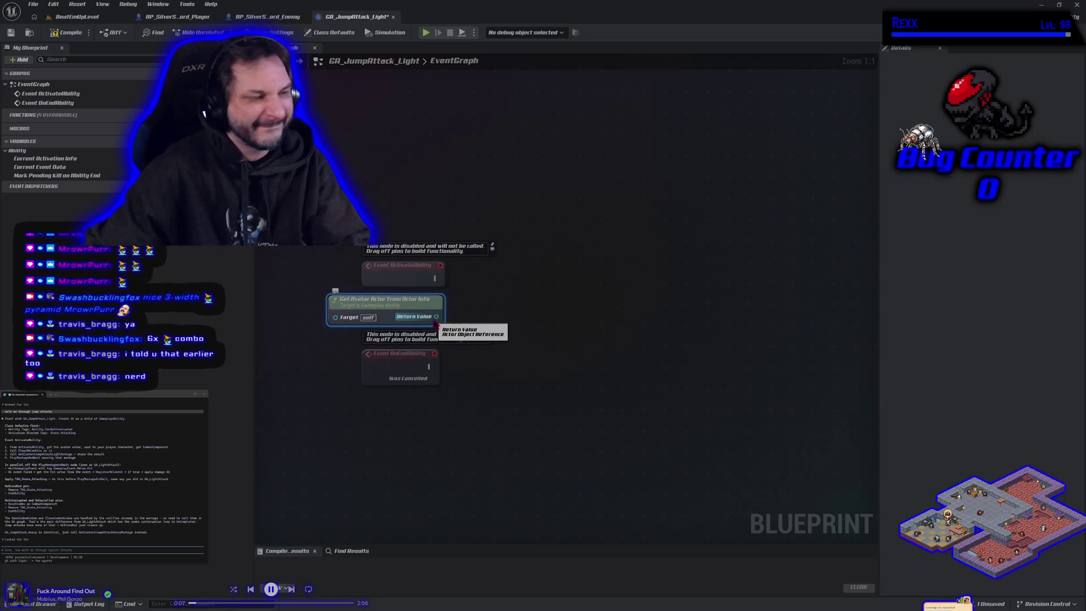
# Drag from the node's Return Value to search 'cast to', then open the Content Drawer.
pyautogui.moveTo(437, 316); pyautogui.dragTo(466, 312)
pyautogui.write('cast to')
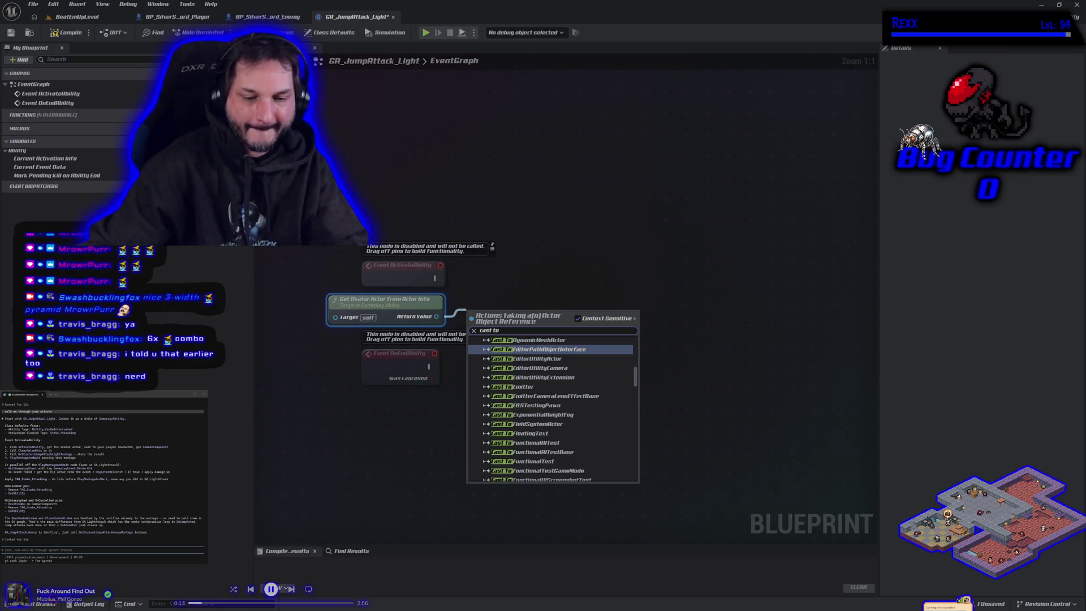
pyautogui.click(41, 605)
# Open GA_LightAttack and pan its graph to show the activation and montage node chain.
pyautogui.doubleClick(262, 507)
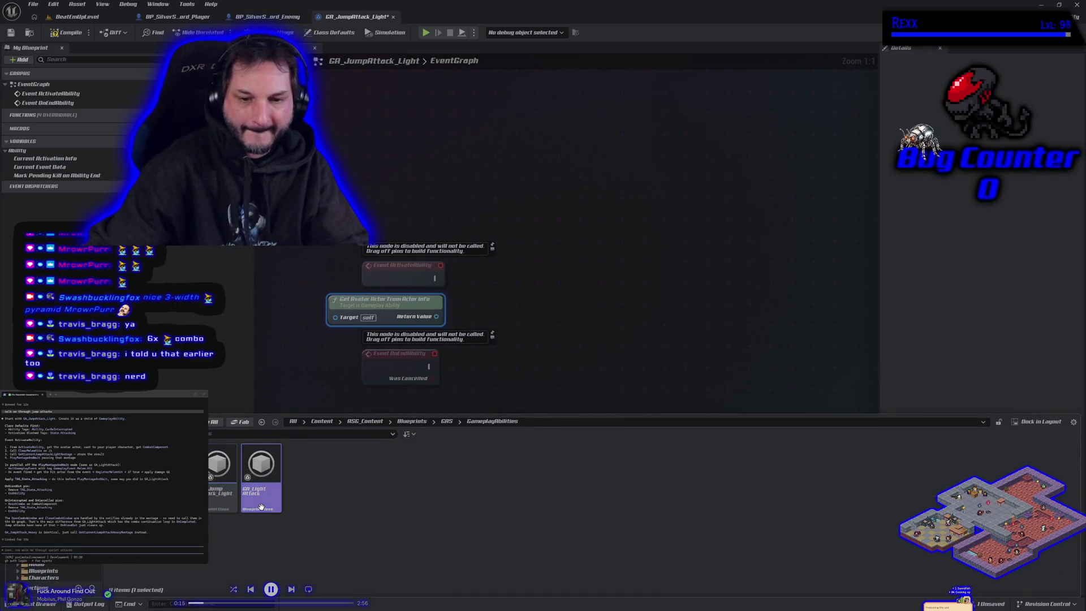
pyautogui.scroll(-2, 400, 181)
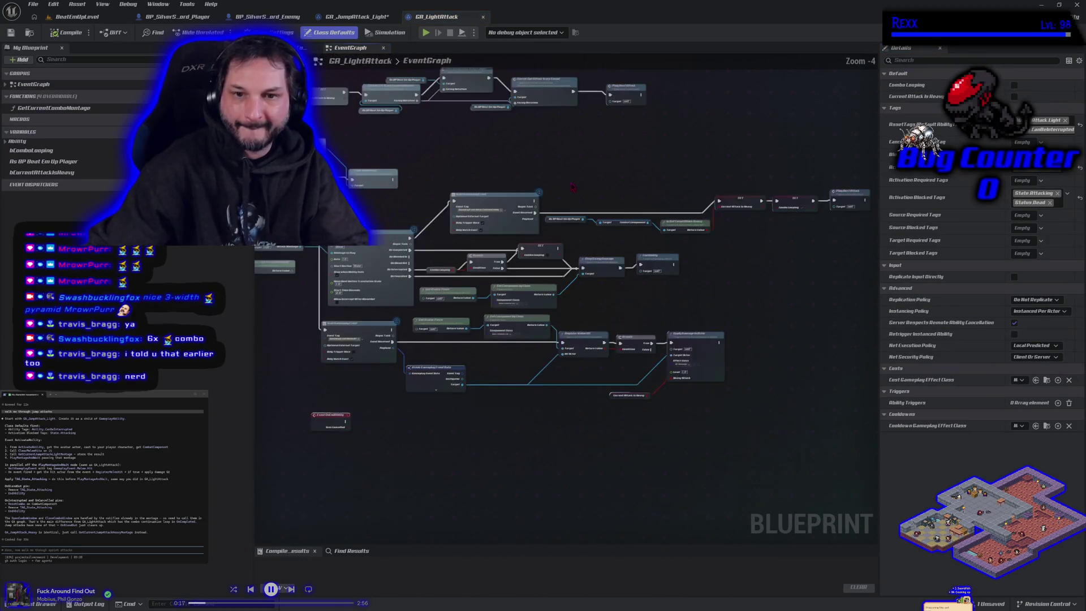
pyautogui.moveTo(401, 220); pyautogui.dragTo(634, 287)
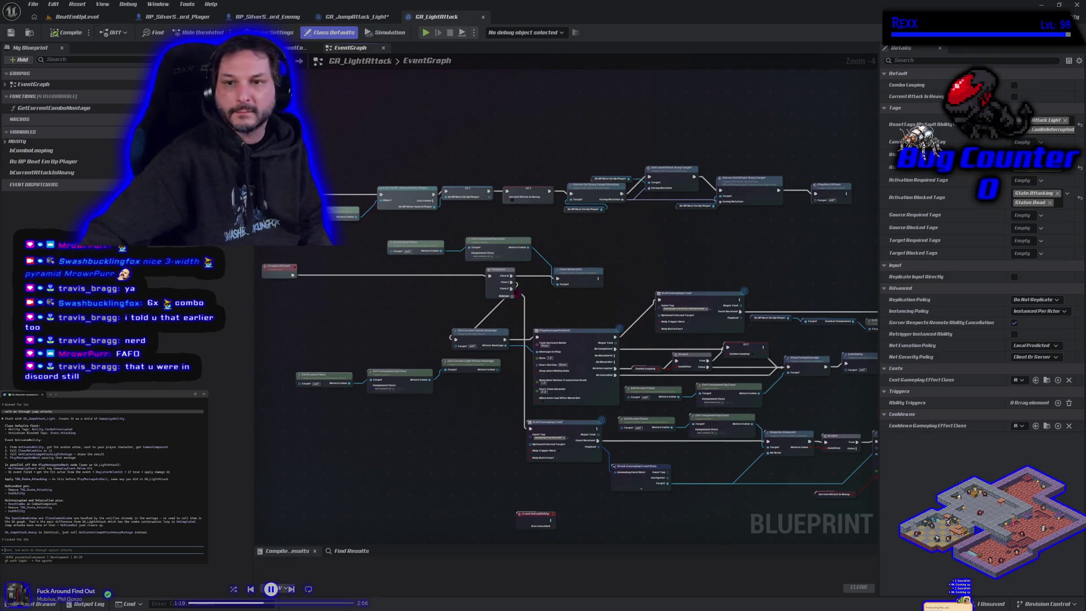
# Zoom and pan GA_LightAttack's event graph to bring its ActivateAbility logic into view.
pyautogui.scroll(3, 404, 240)
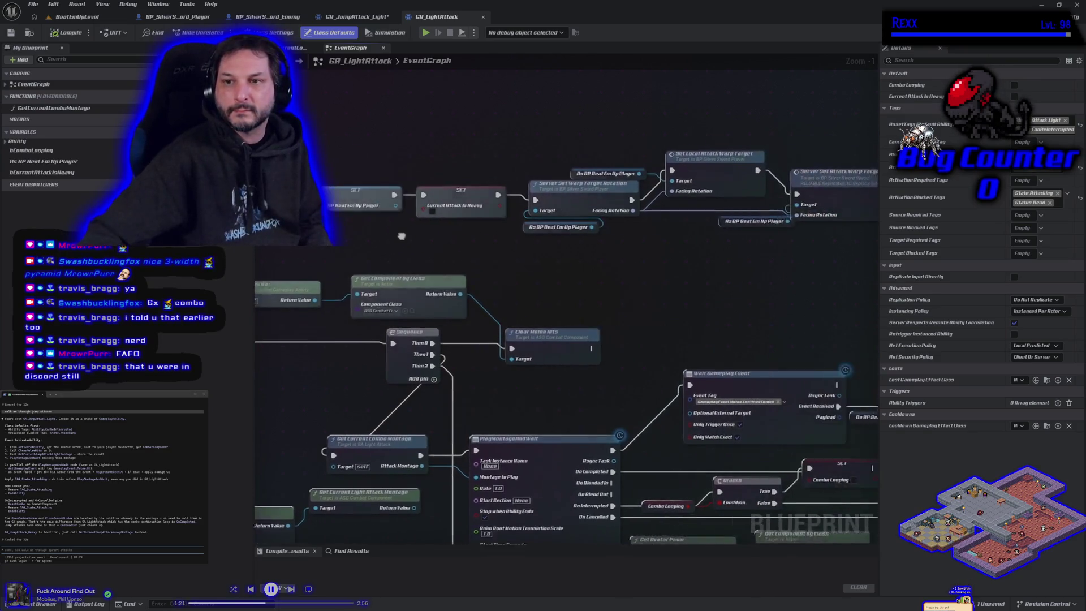
pyautogui.moveTo(402, 236); pyautogui.dragTo(492, 258)
pyautogui.moveTo(606, 289)
pyautogui.mouseDown()
pyautogui.moveTo(678, 265)
pyautogui.moveTo(313, 381)
pyautogui.moveTo(361, 356)
pyautogui.moveTo(451, 363)
pyautogui.mouseUp()
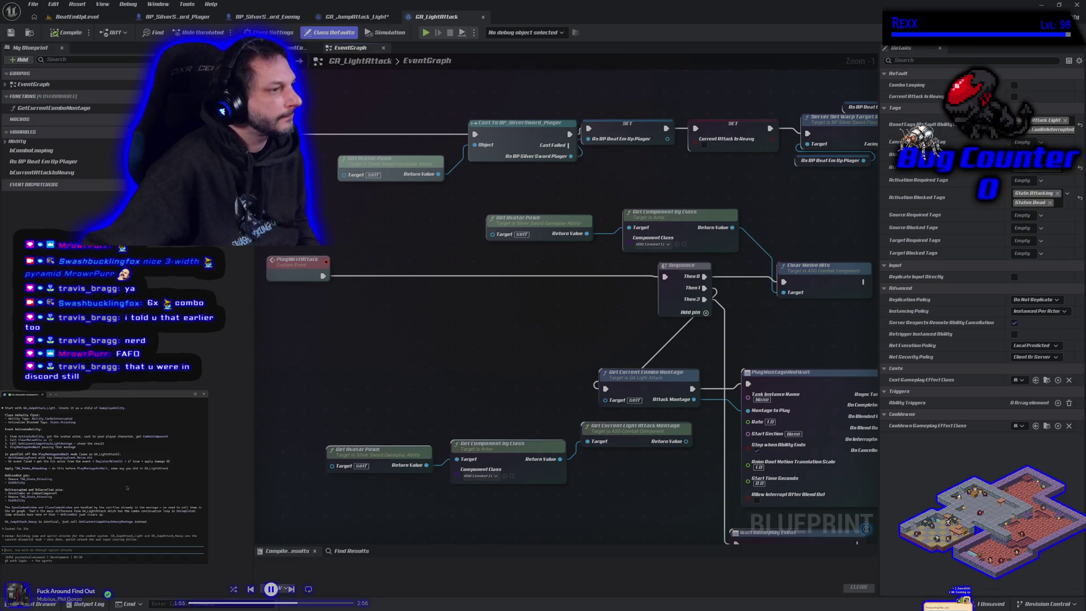
# Draft a question to the assistant about duplicating the light attack, then discard it.
pyautogui.write('wait can i c')
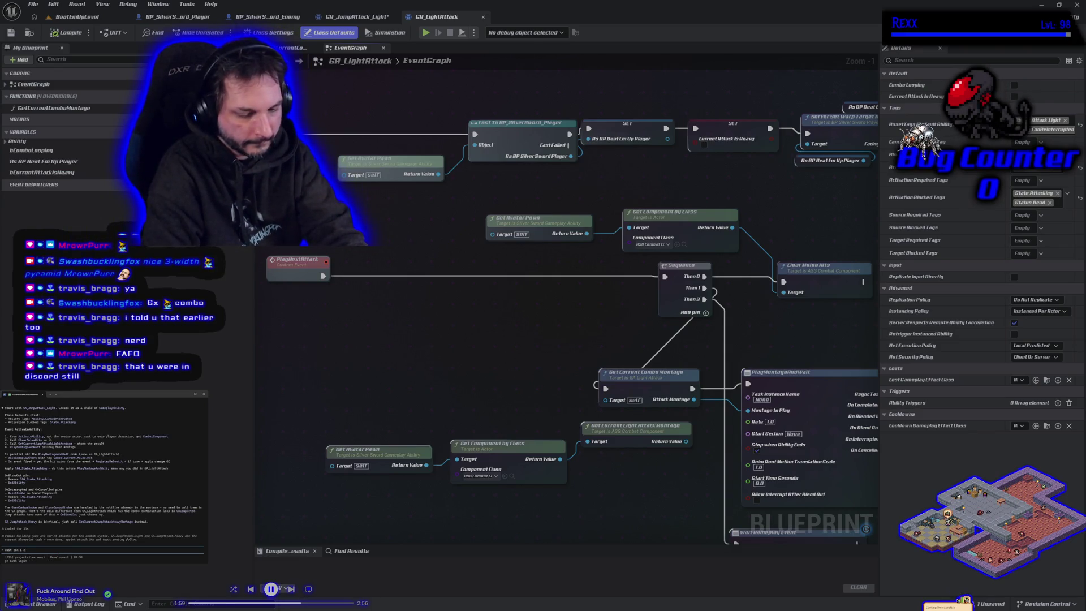
pyautogui.write('opy pas')
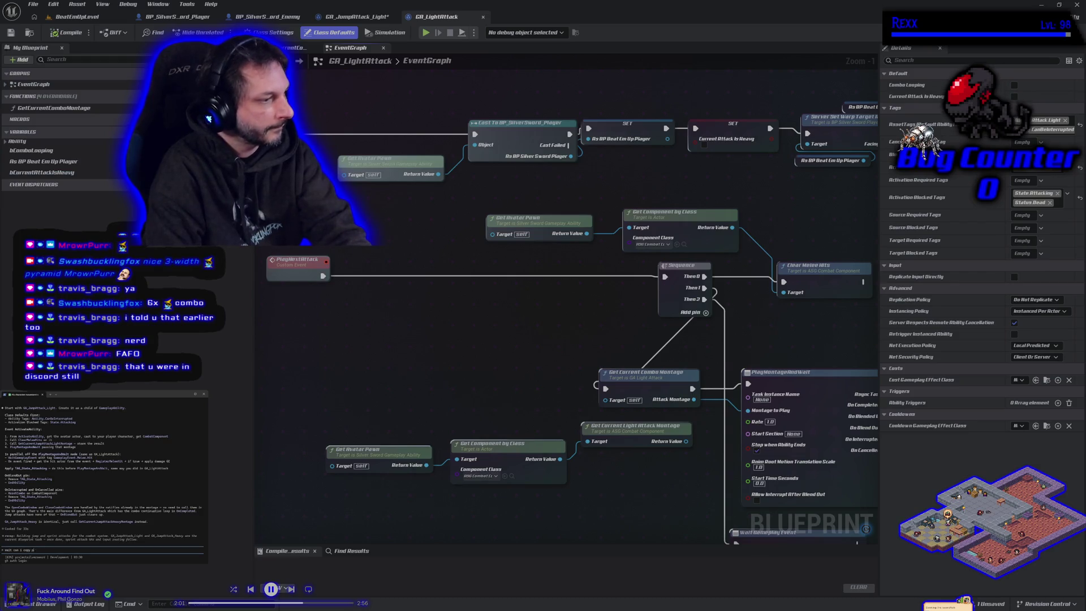
pyautogui.press('BackSpace')
pyautogui.press('BackSpace')
pyautogui.press('BackSpace')
pyautogui.write('do')
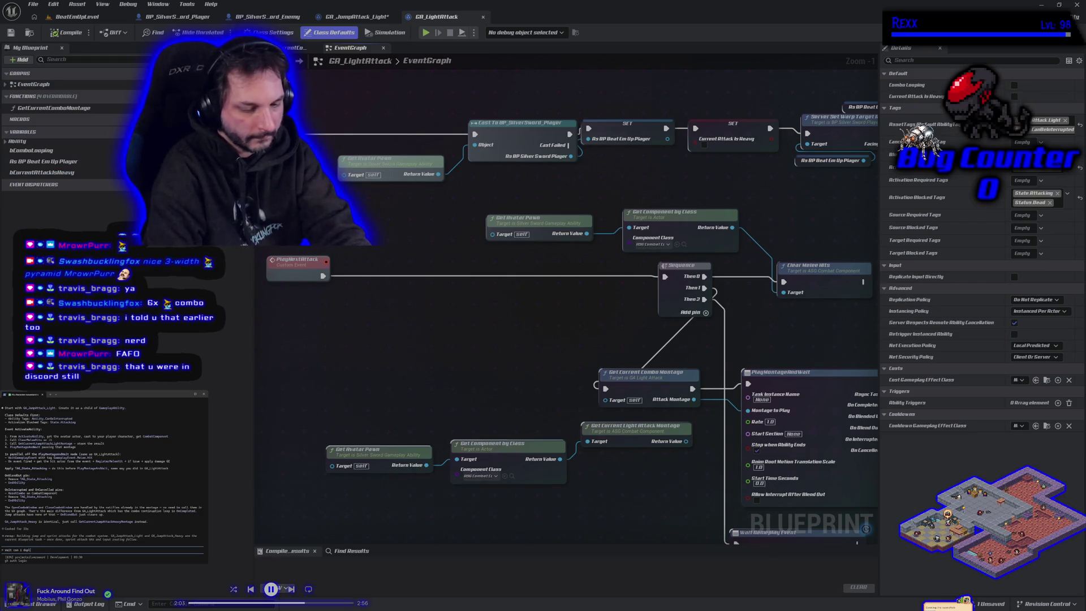
pyautogui.write('icate')
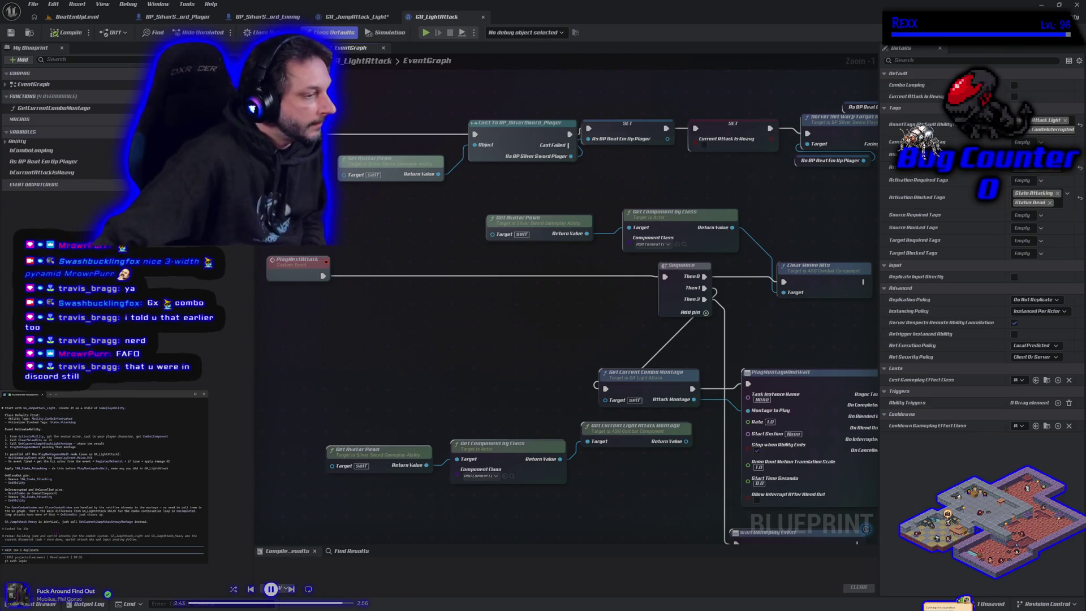
pyautogui.write('light att')
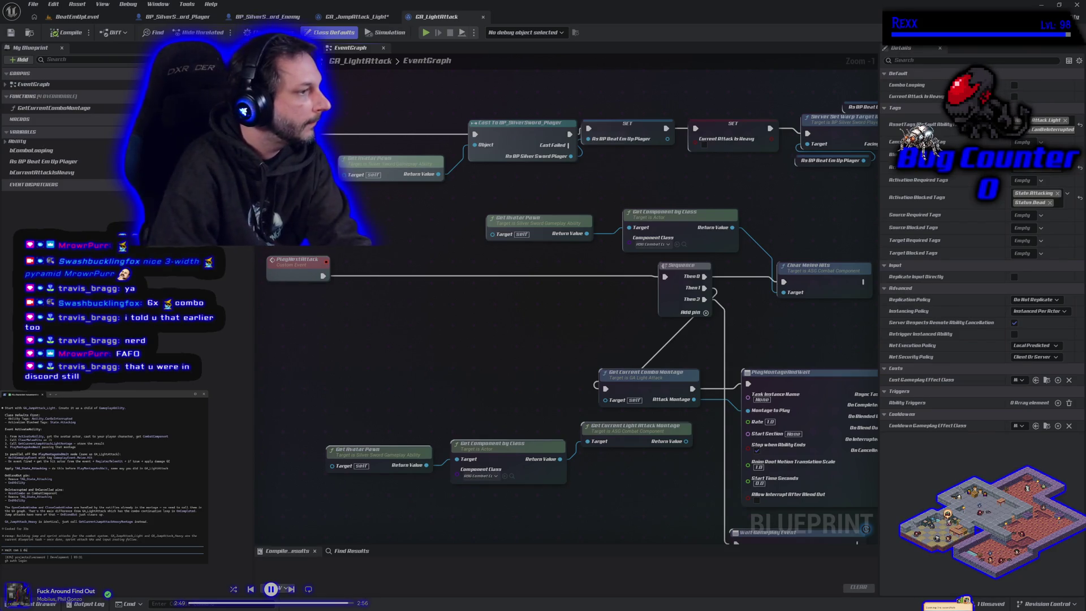
pyautogui.hotkey('ctrl', 'u')
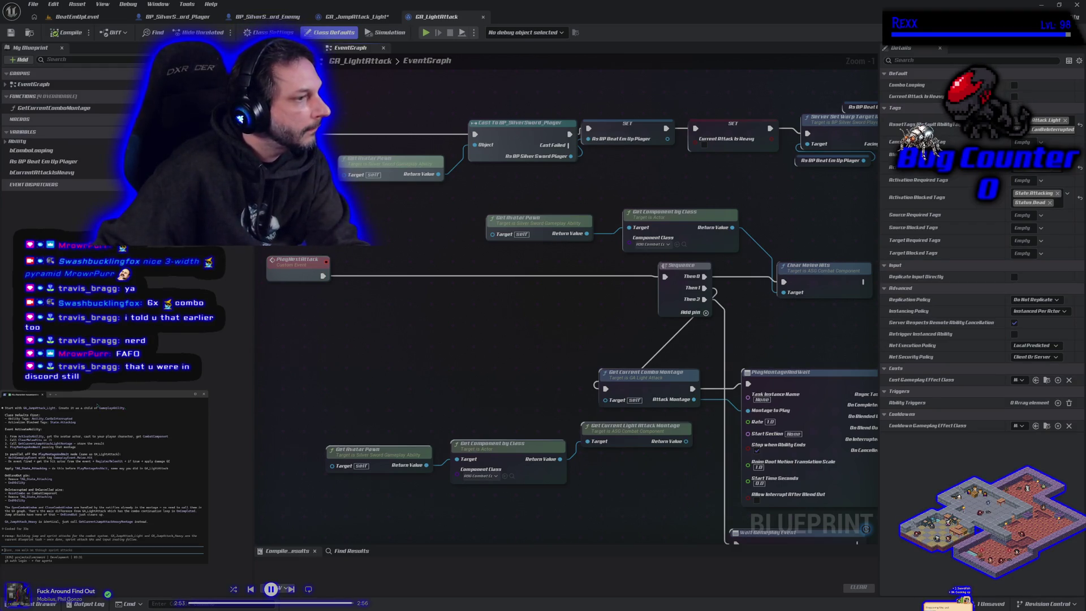
pyautogui.scroll(2, 90, 443)
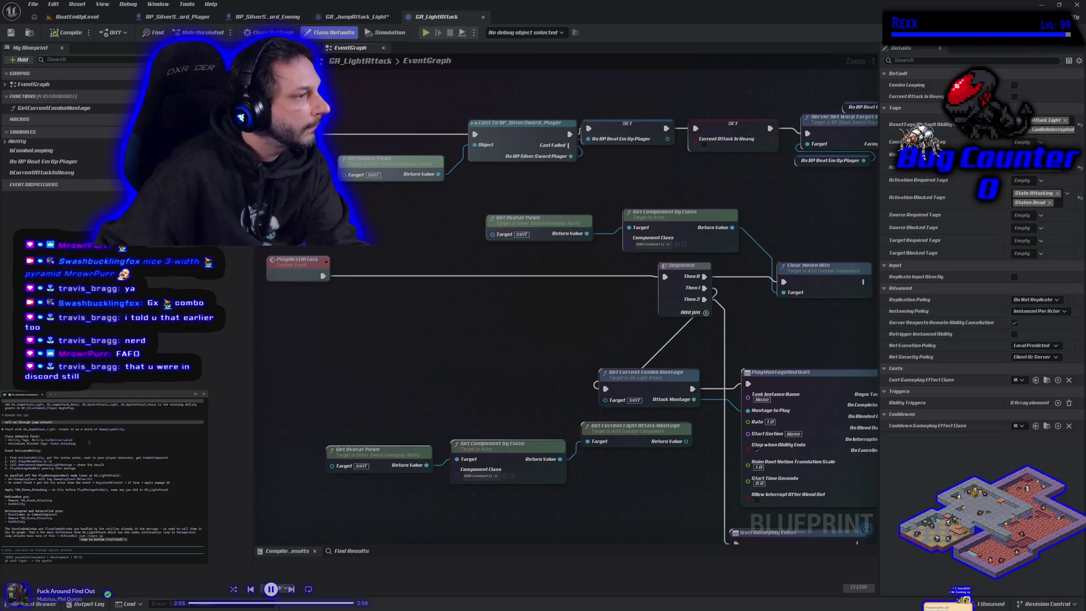
pyautogui.scroll(-1, 89, 443)
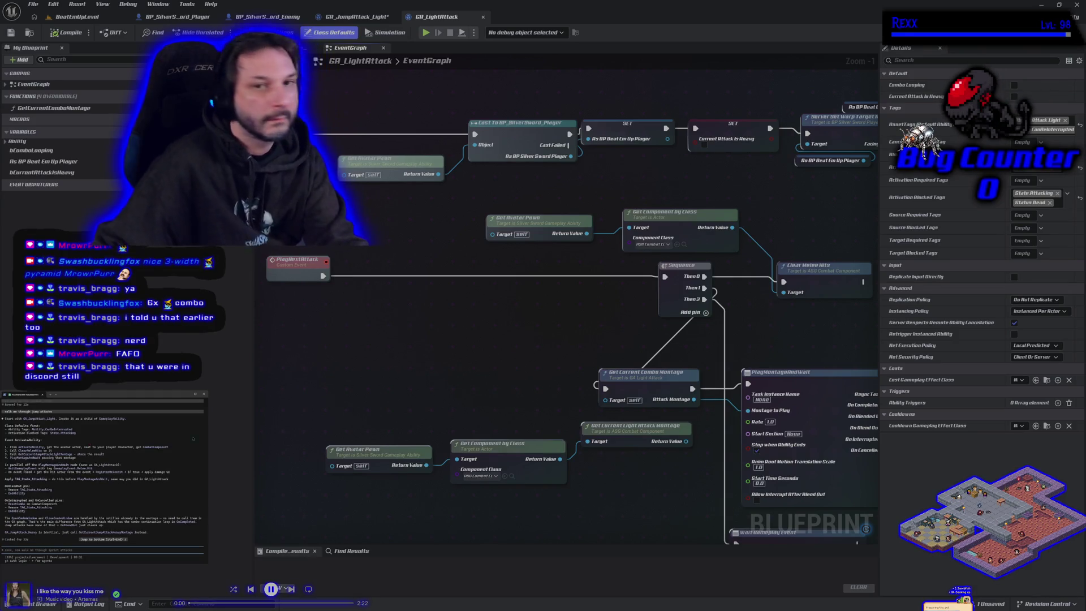
# In GA_JumpAttack_Light's class defaults, add the 'abil' Ability tag to Asset Tags, checking GA_LightAttack's tags first.
pyautogui.click(341, 19)
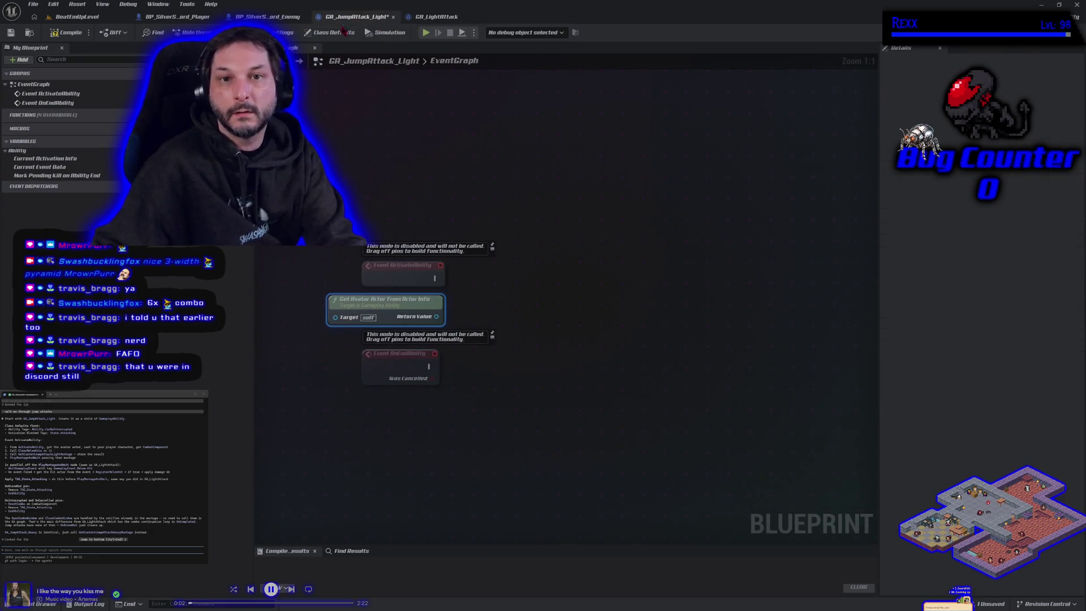
pyautogui.click(333, 35)
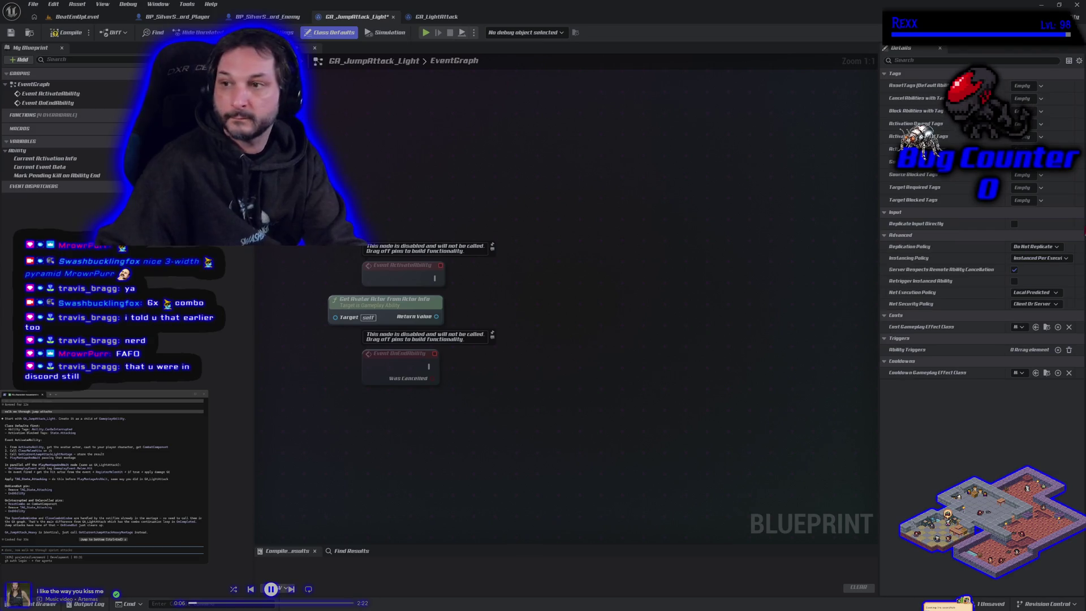
pyautogui.click(1023, 86)
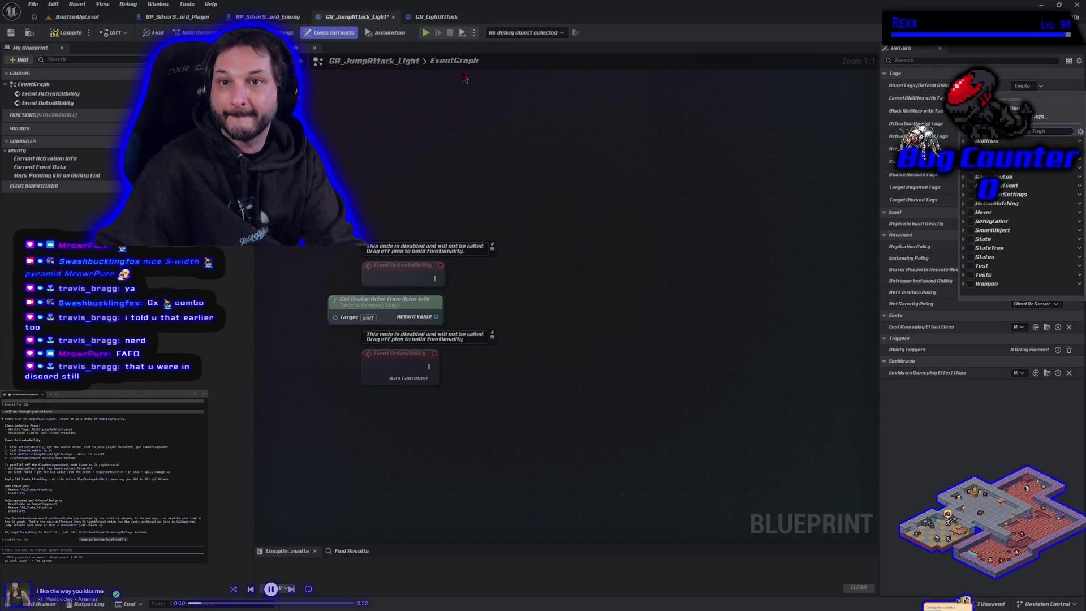
pyautogui.click(451, 18)
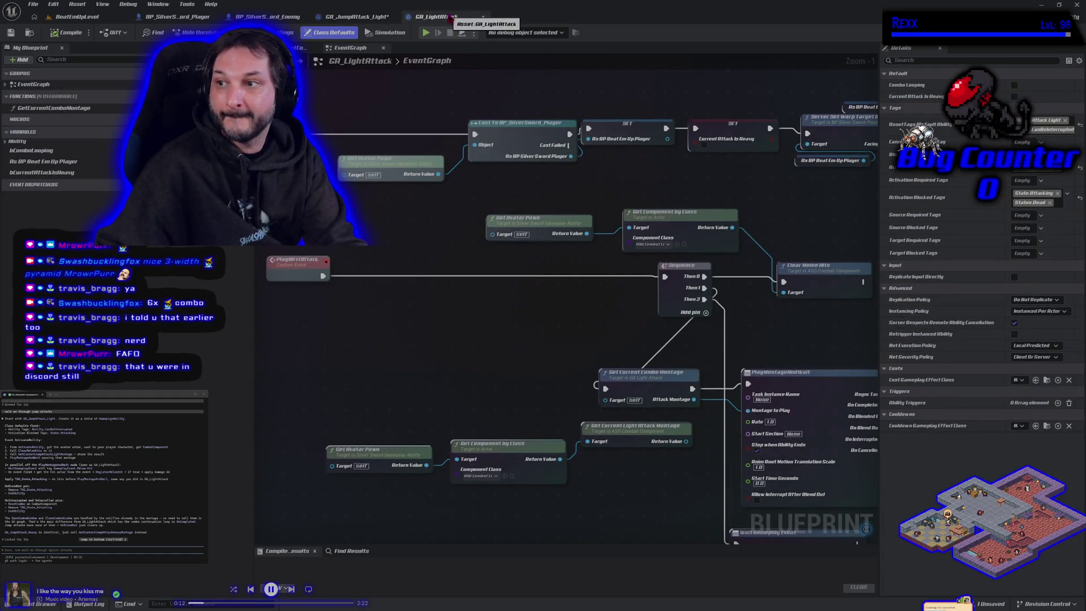
pyautogui.click(357, 17)
pyautogui.click(1023, 86)
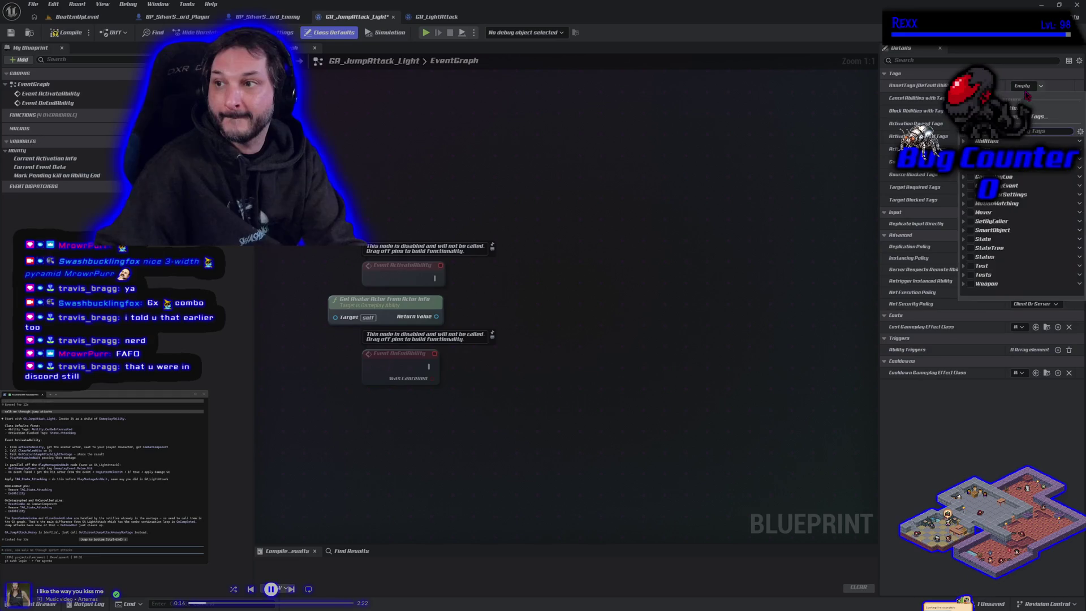
pyautogui.write('abil')
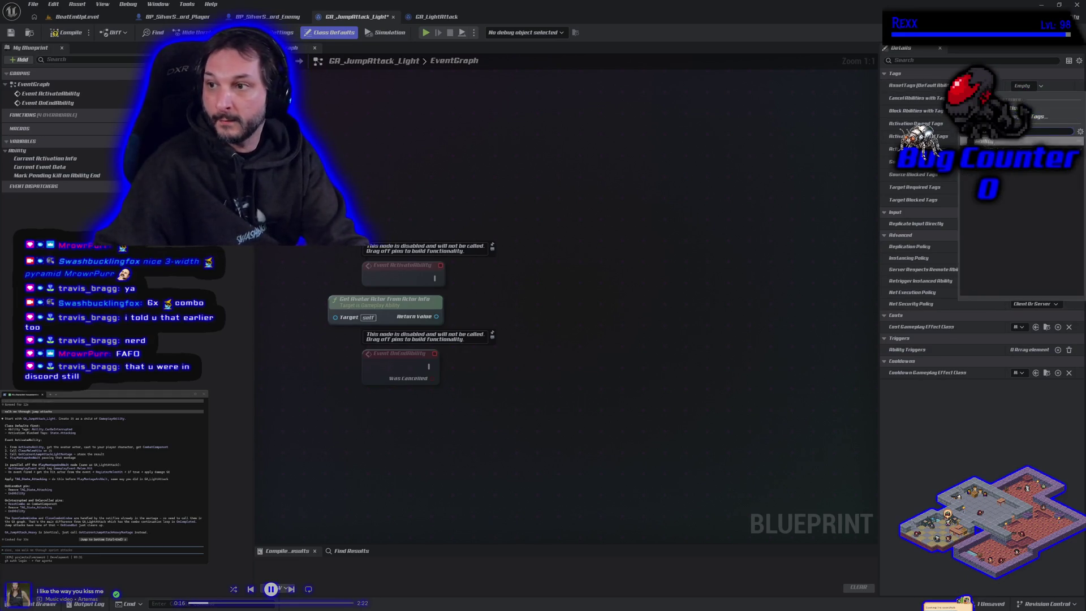
pyautogui.click(693, 178)
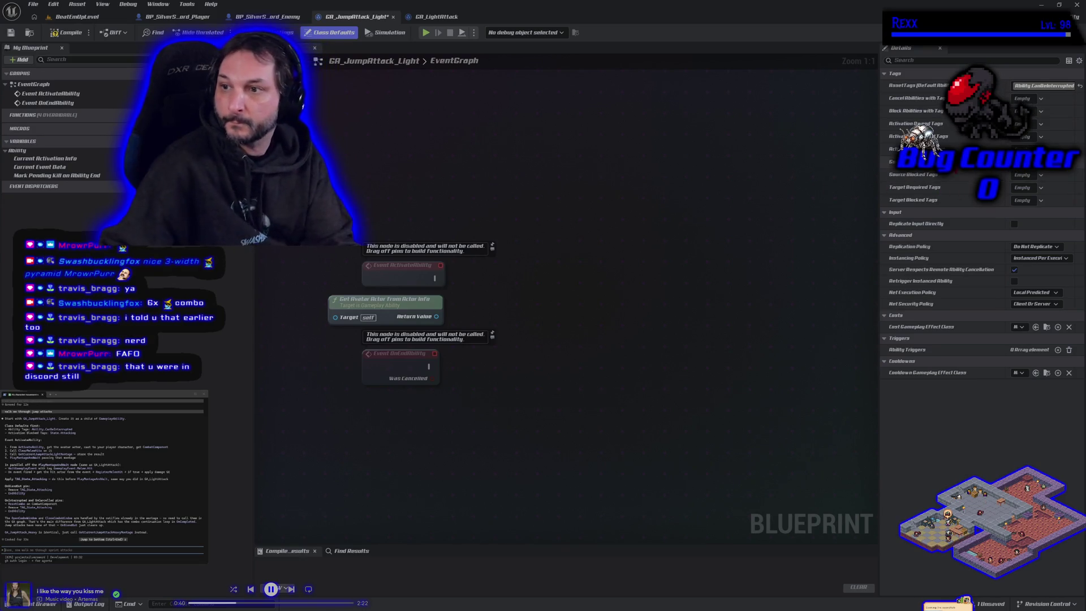
# Browse 'state' tags for another tag requirement without choosing one, then compile and save GA_JumpAttack_Light.
pyautogui.click(1027, 162)
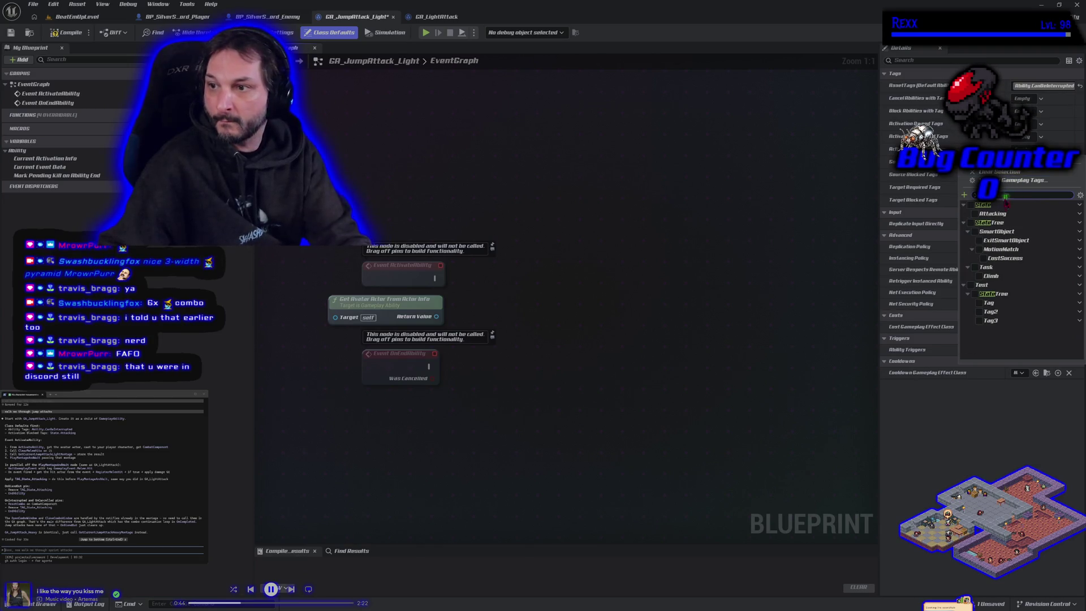
pyautogui.write('state')
pyautogui.press('Escape')
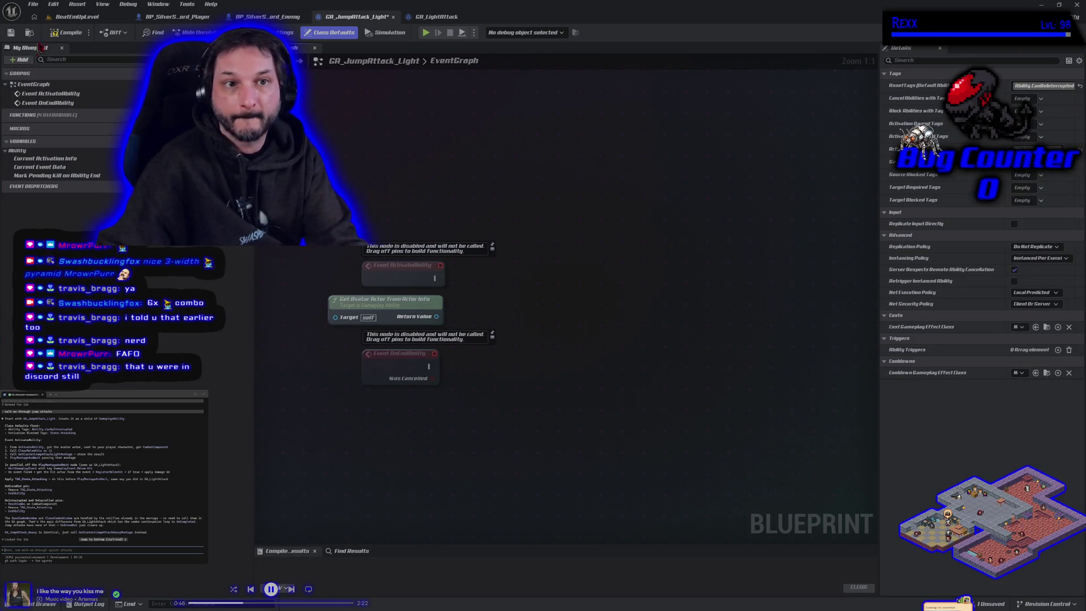
pyautogui.click(67, 32)
pyautogui.click(11, 33)
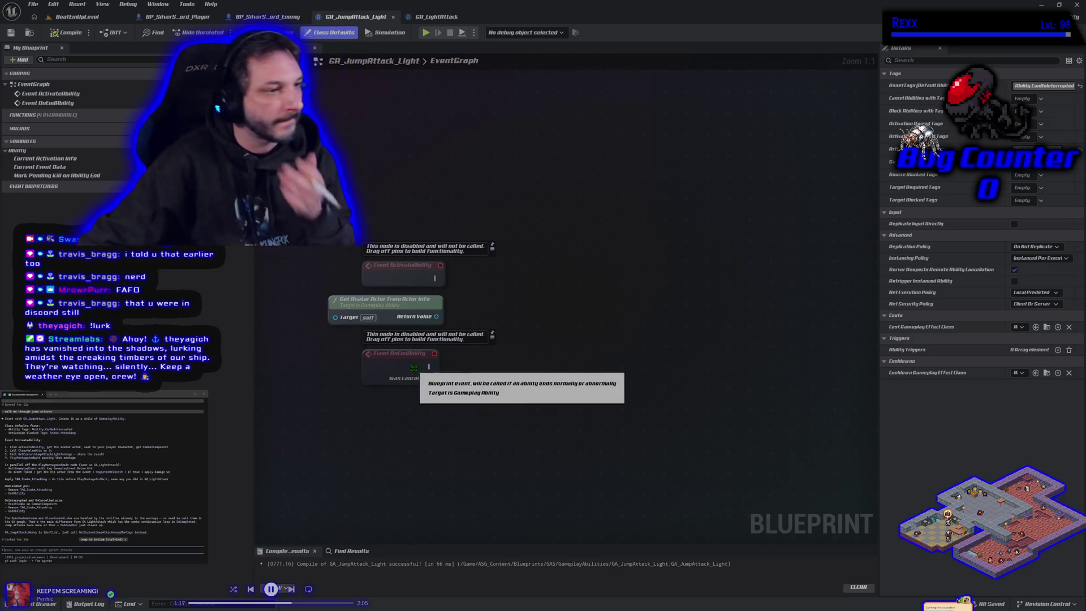
# Cast the avatar actor to BP_SilverSword_Player and run the cast from ActivateAbility.
pyautogui.moveTo(436, 317)
pyautogui.mouseDown()
pyautogui.moveTo(506, 329)
pyautogui.moveTo(463, 311)
pyautogui.mouseUp()
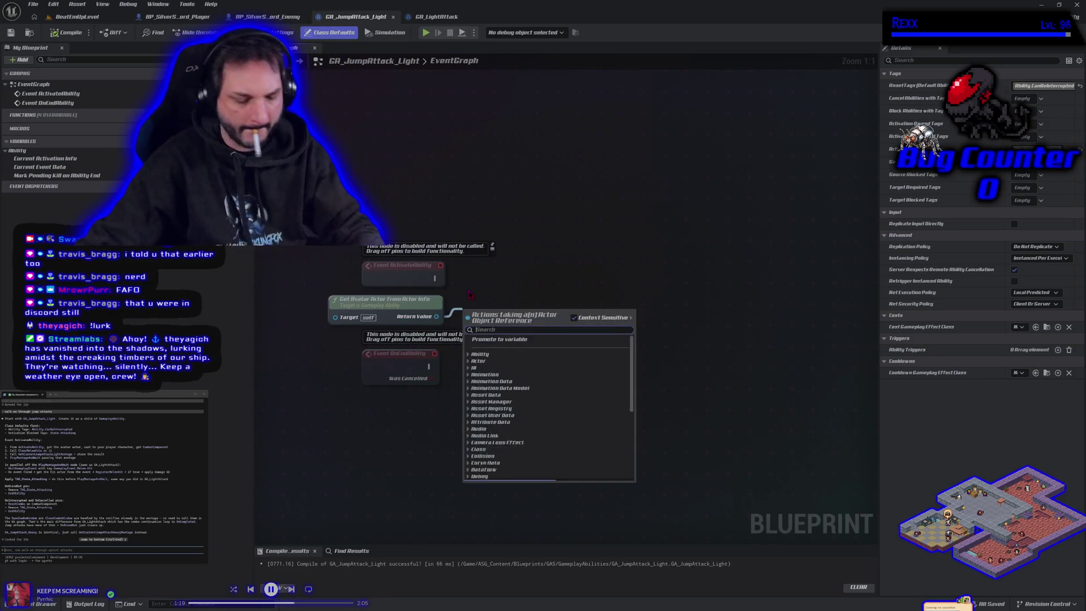
pyautogui.write('cast to')
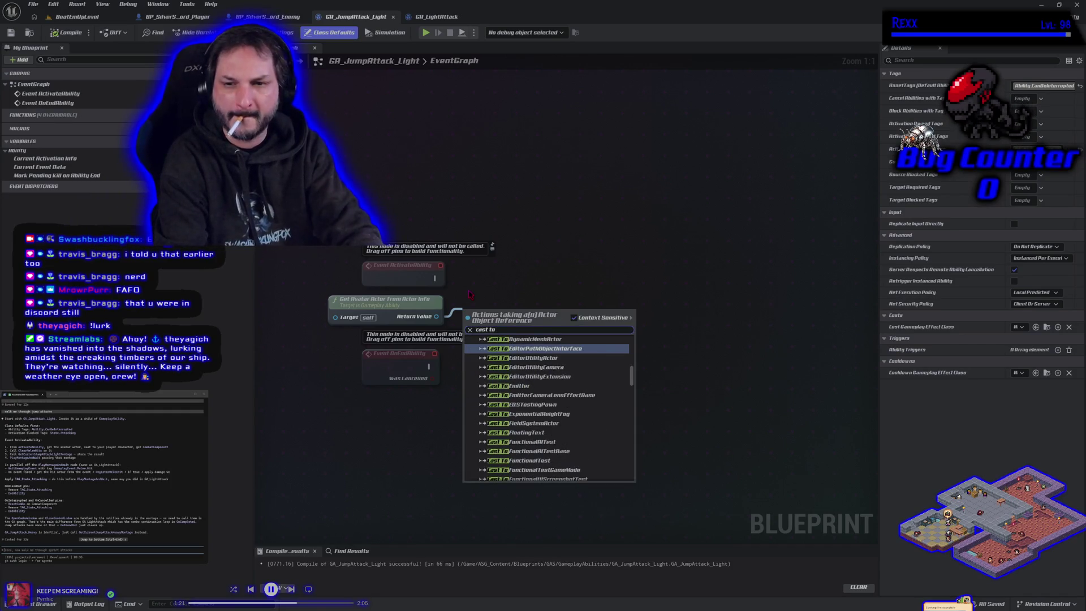
pyautogui.write(' player')
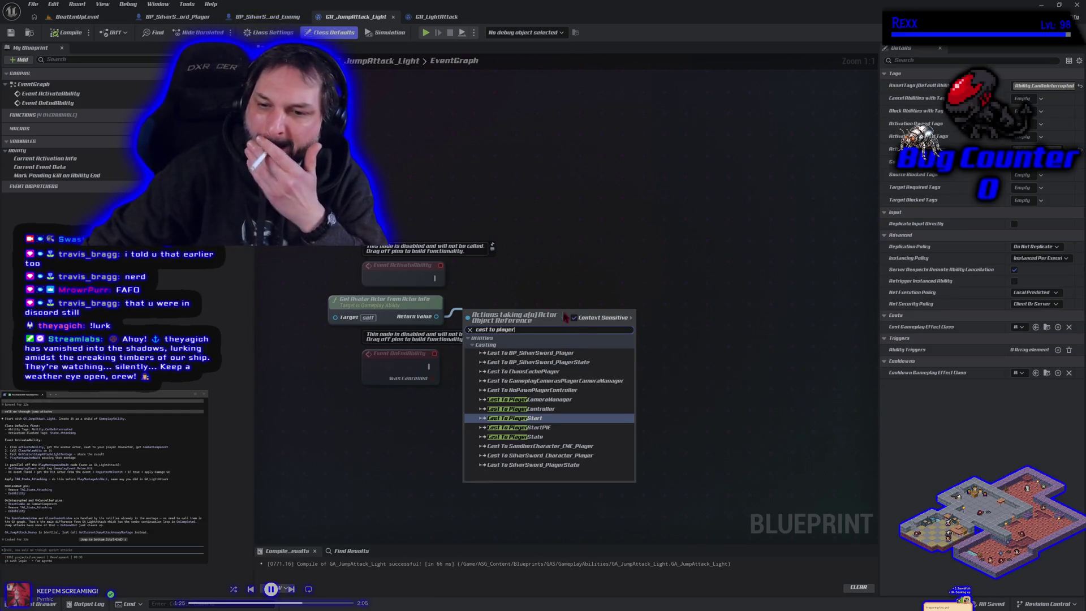
pyautogui.click(551, 354)
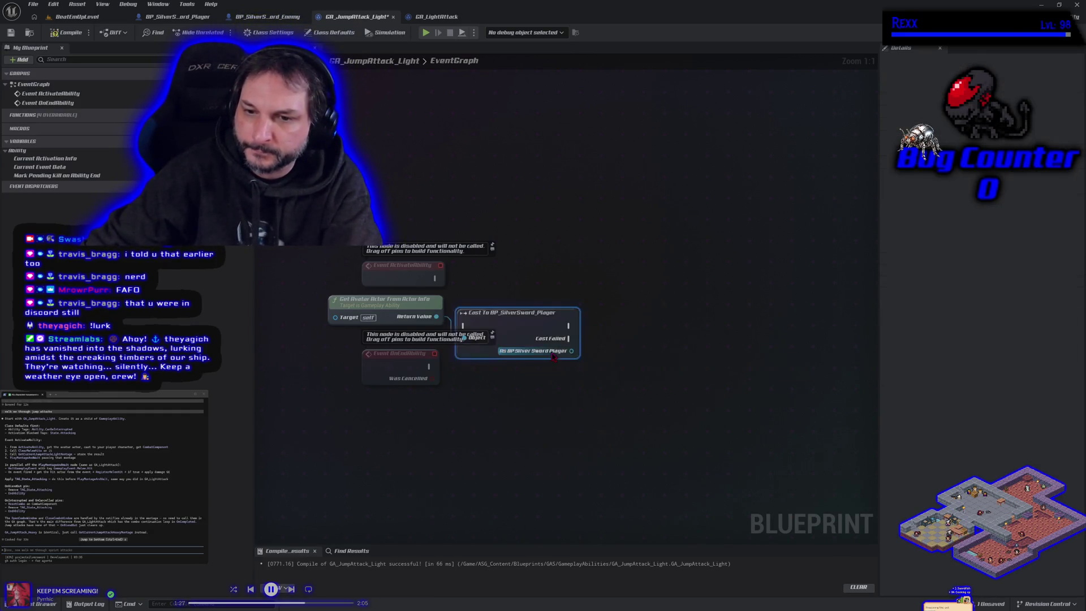
pyautogui.moveTo(534, 325)
pyautogui.mouseDown()
pyautogui.moveTo(557, 310)
pyautogui.moveTo(562, 277)
pyautogui.mouseUp()
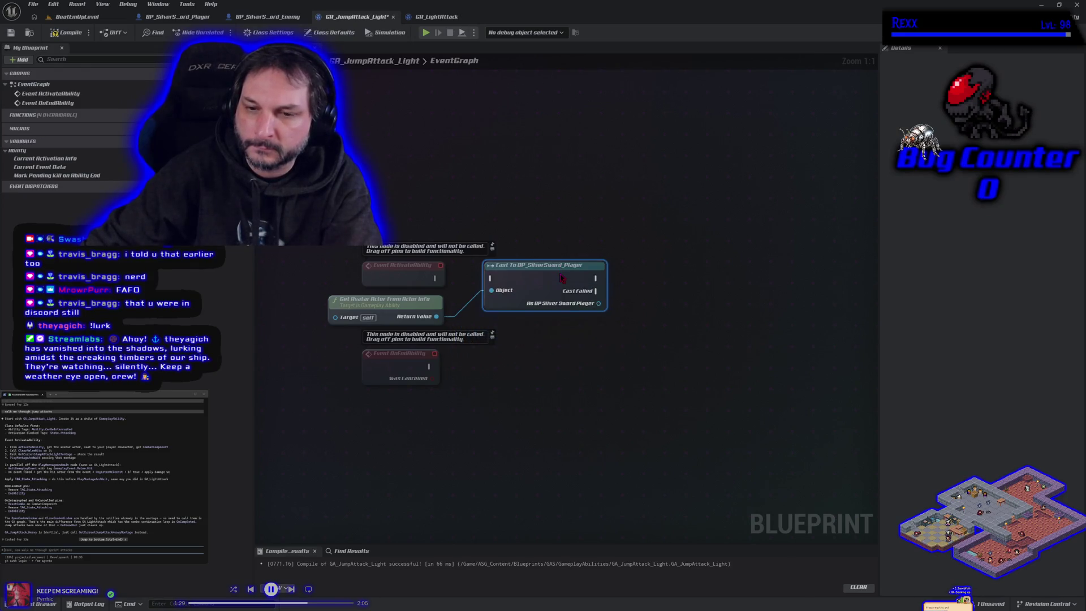
pyautogui.moveTo(437, 279); pyautogui.dragTo(491, 279)
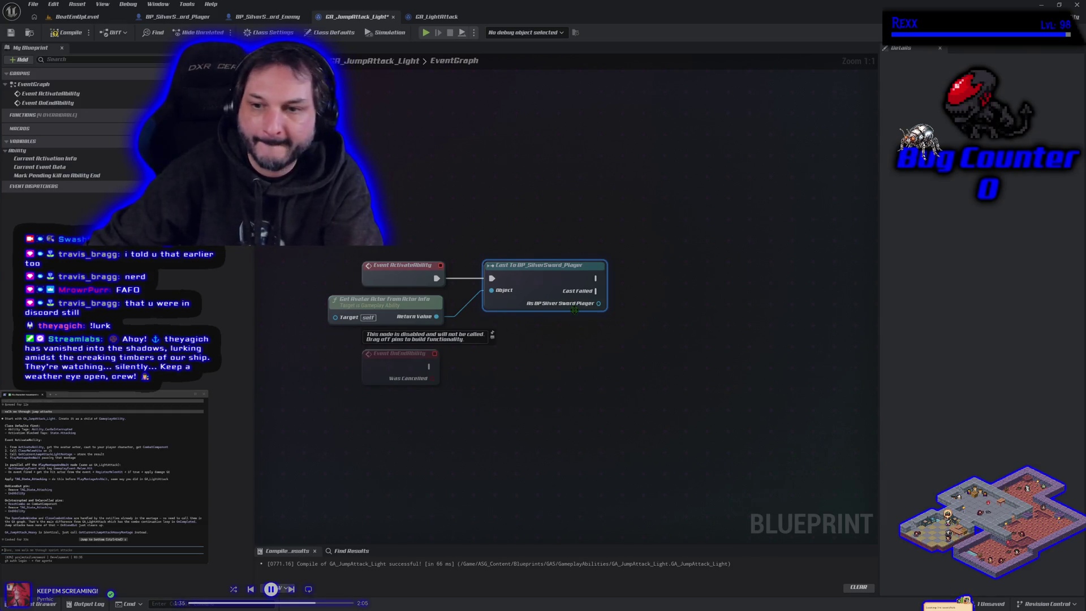
# Get the player's Combat Component and call Clear Melee Hits after a successful cast.
pyautogui.moveTo(599, 304); pyautogui.dragTo(639, 309)
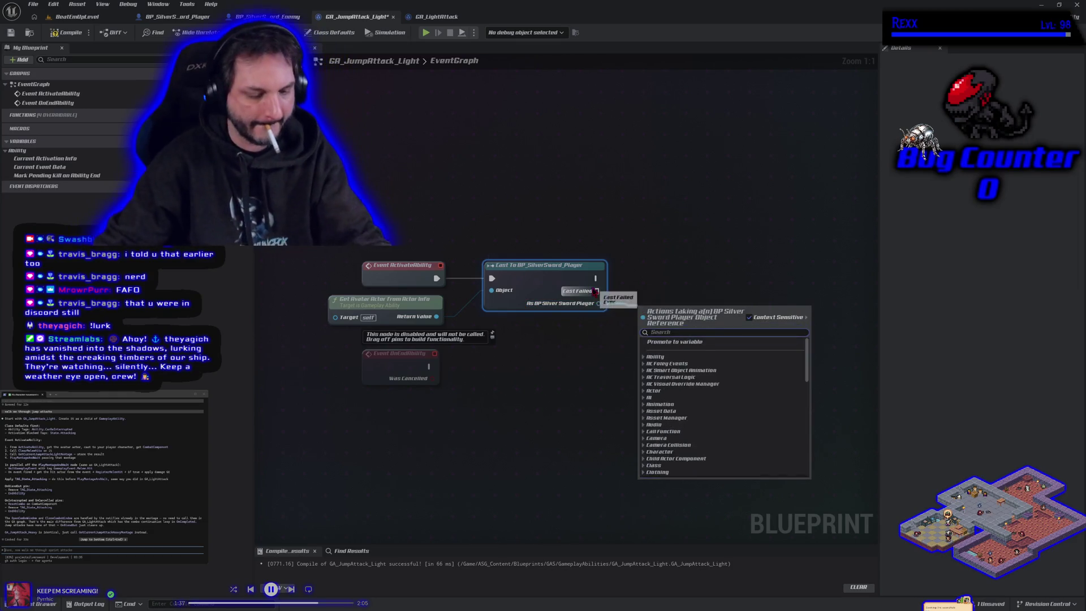
pyautogui.write('get combat com')
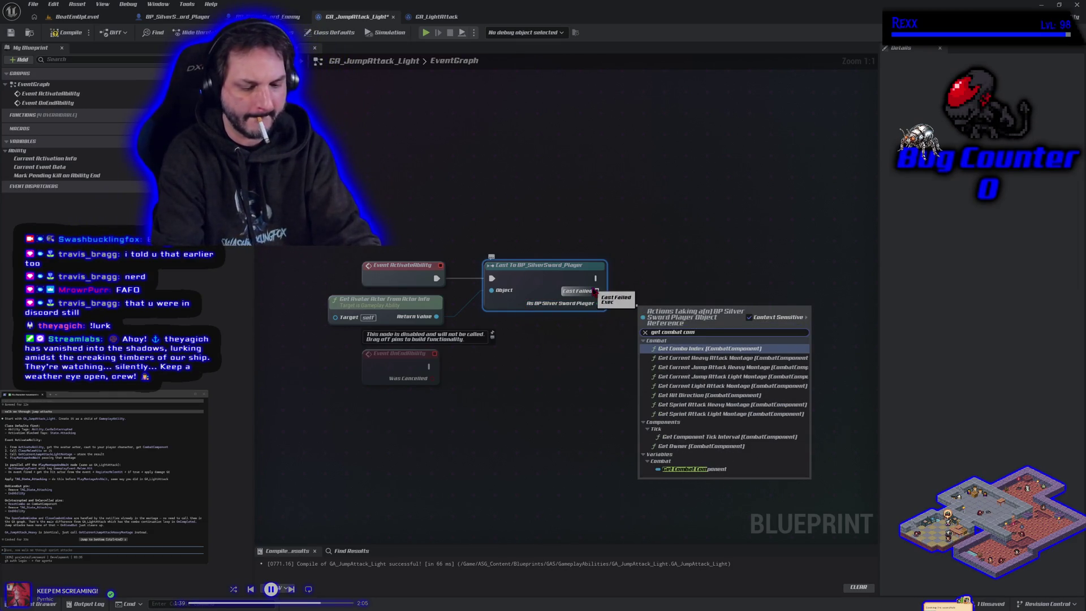
pyautogui.write('p')
pyautogui.press('Return')
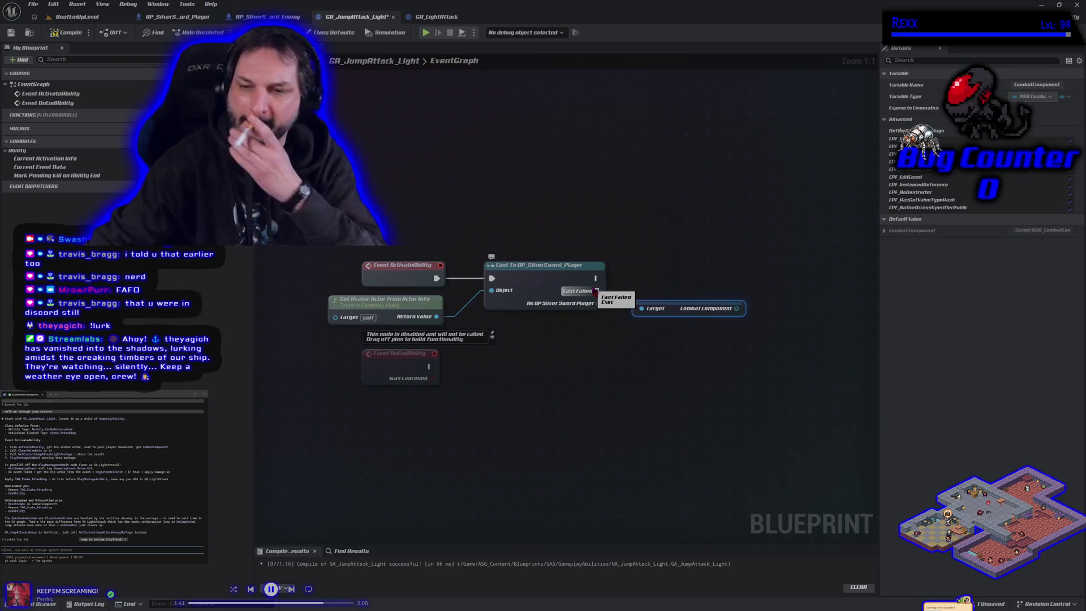
pyautogui.moveTo(660, 308); pyautogui.dragTo(660, 315)
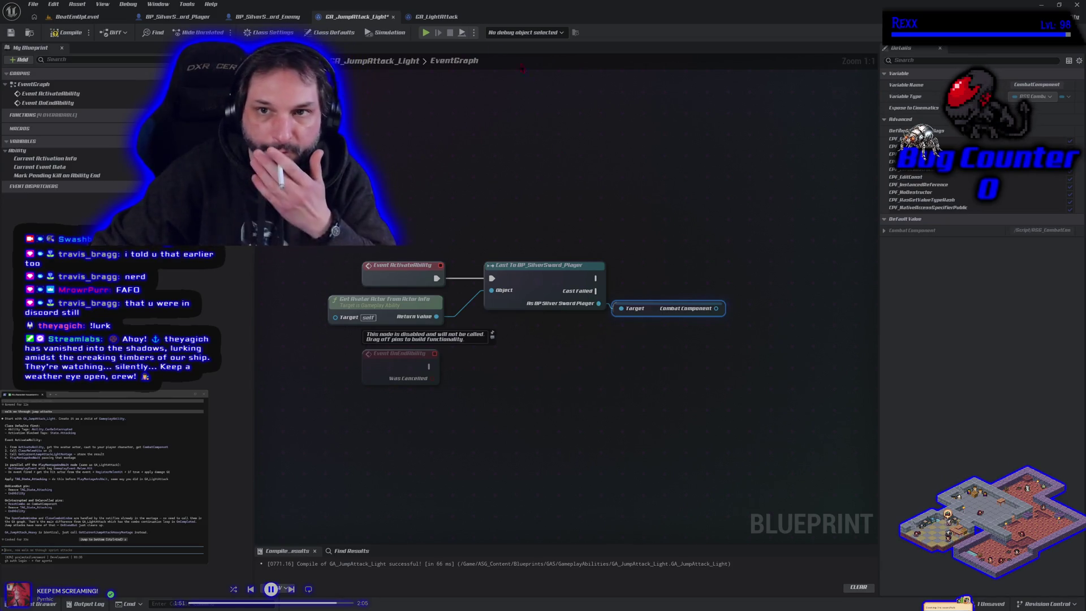
pyautogui.moveTo(715, 309); pyautogui.dragTo(735, 304)
pyautogui.write('clear')
pyautogui.press('Return')
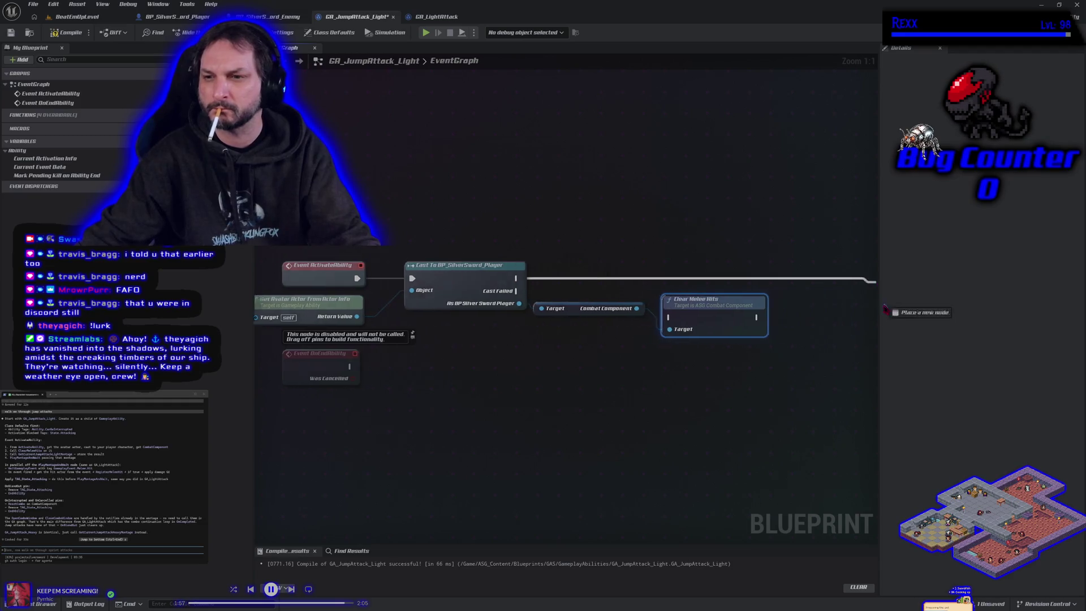
pyautogui.moveTo(465, 277)
pyautogui.mouseDown()
pyautogui.moveTo(614, 318)
pyautogui.moveTo(627, 285)
pyautogui.moveTo(619, 260)
pyautogui.mouseUp()
pyautogui.moveTo(577, 372); pyautogui.dragTo(656, 343)
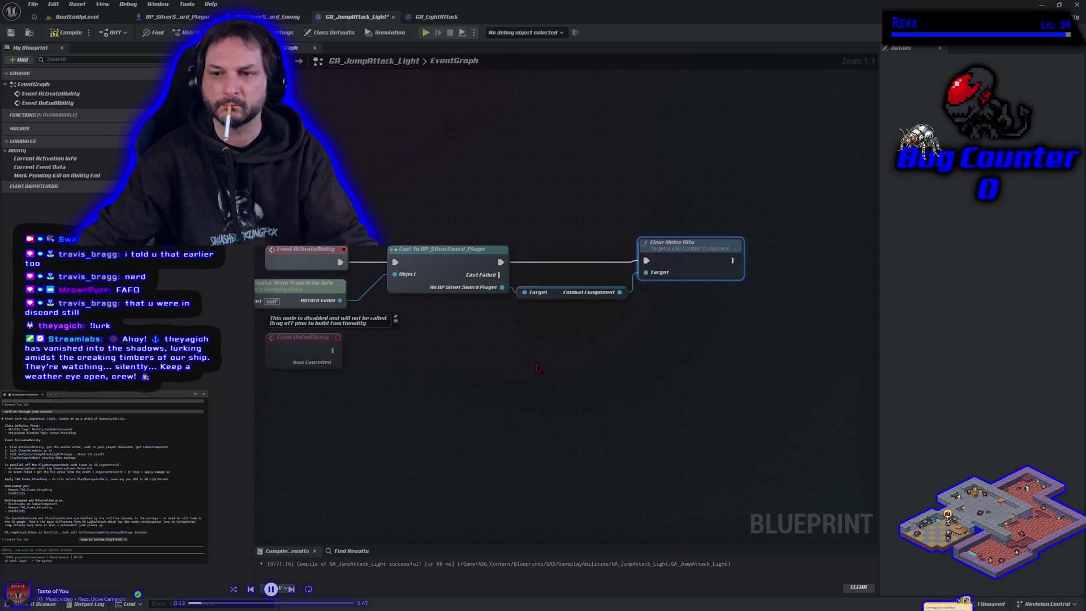
# Get Current Jump Attack Light Montage from the Combat Component and promote it to variable CurrentJumpAttackLightMontage.
pyautogui.moveTo(620, 292); pyautogui.dragTo(669, 296)
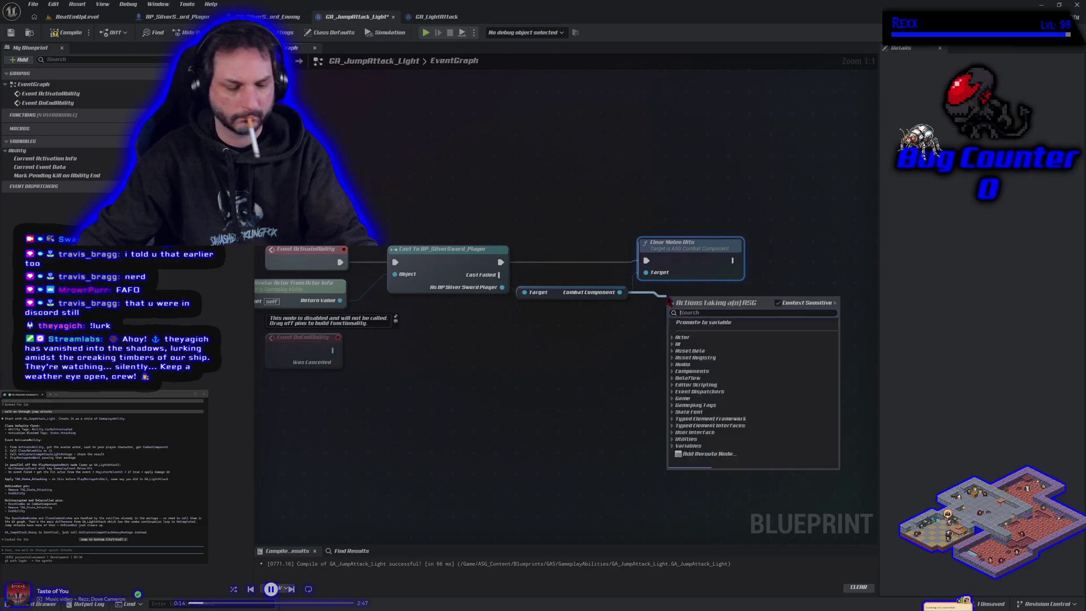
pyautogui.write('get curre')
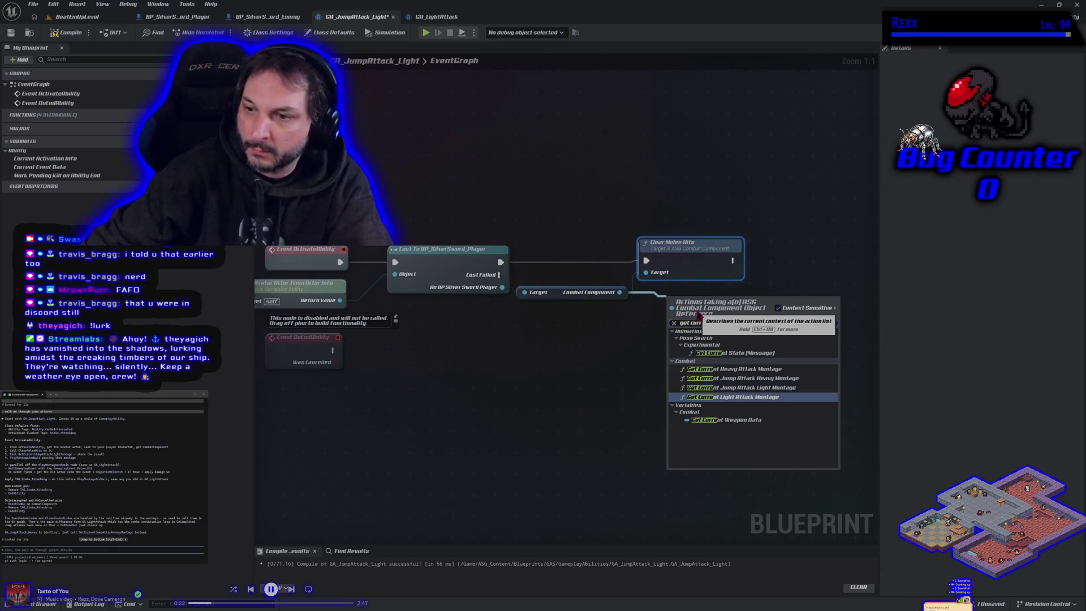
pyautogui.click(754, 389)
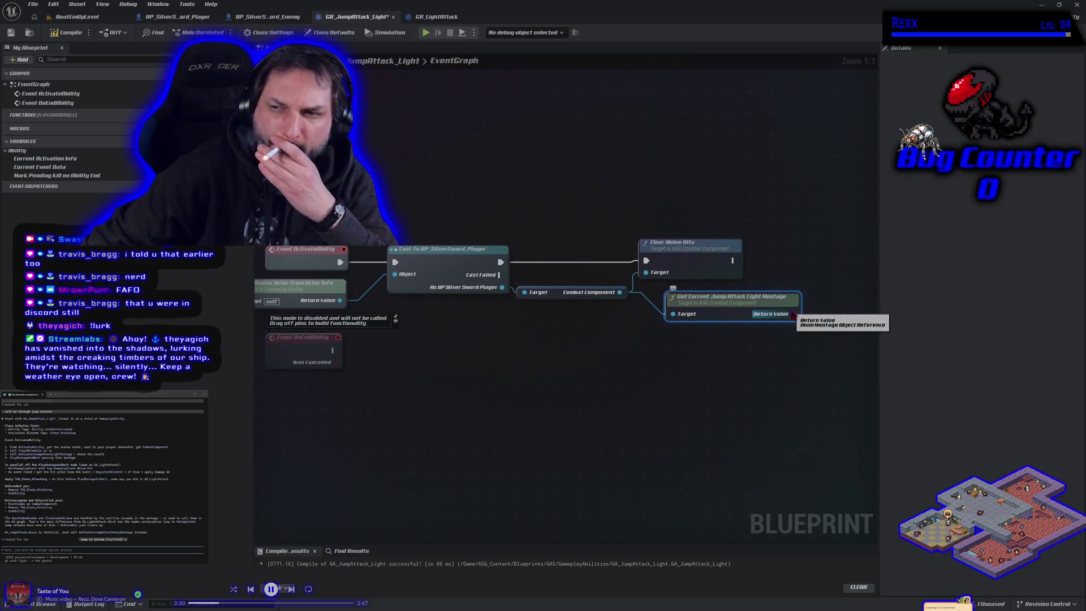
pyautogui.moveTo(794, 314); pyautogui.dragTo(809, 276)
pyautogui.click(826, 317)
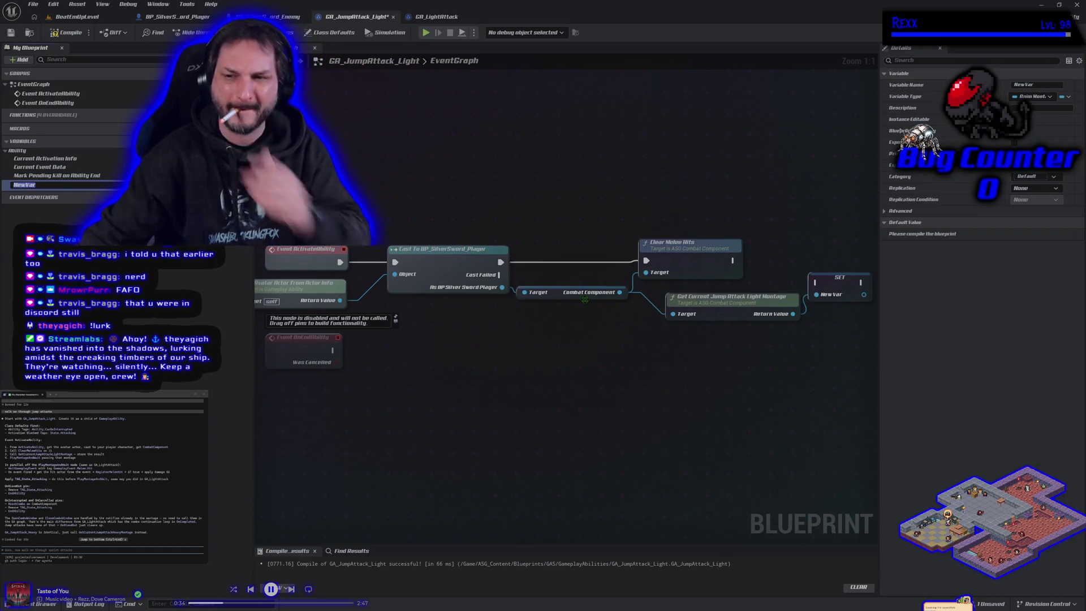
pyautogui.write('CurrentJumpAtt')
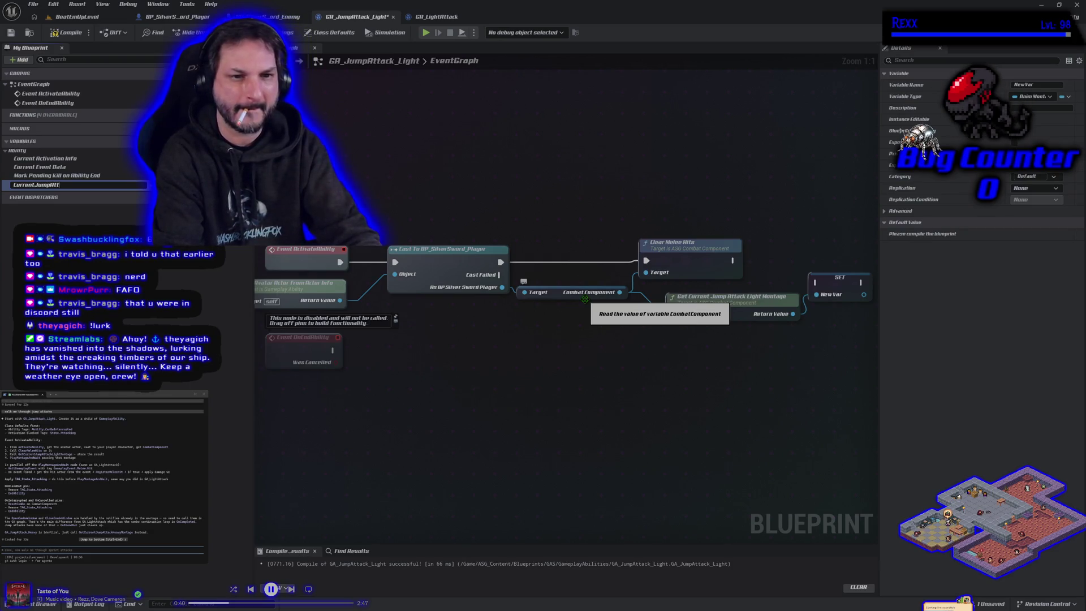
pyautogui.write('ackLightMont')
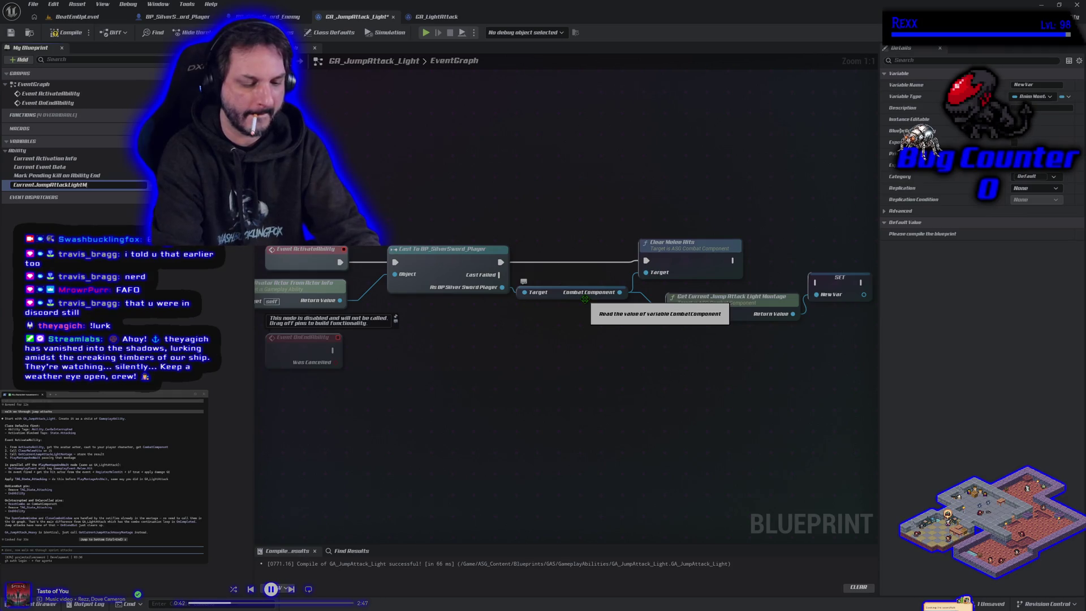
pyautogui.write('age')
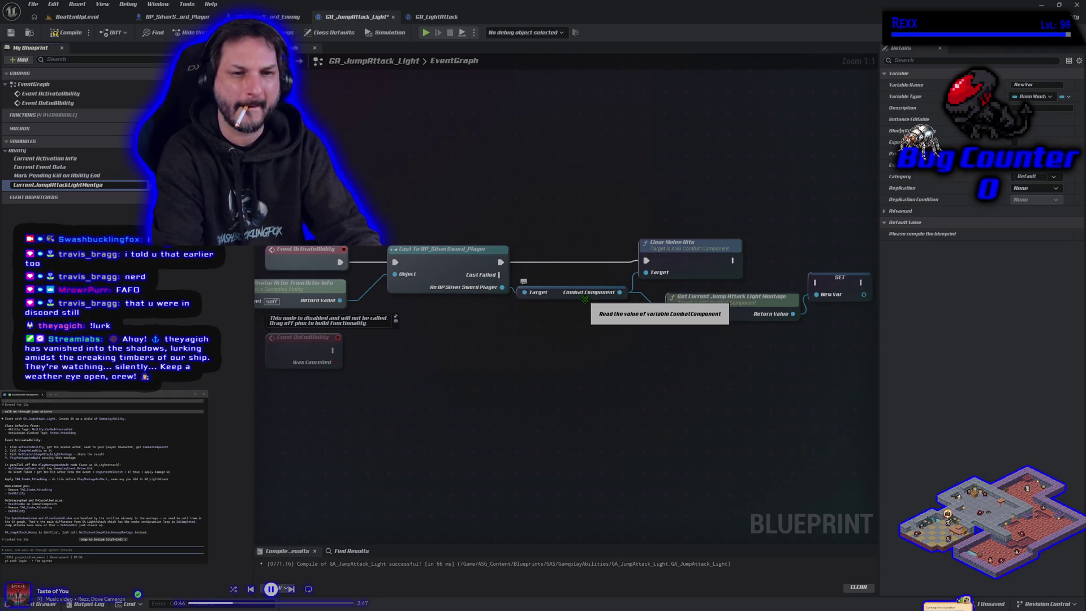
pyautogui.press('Return')
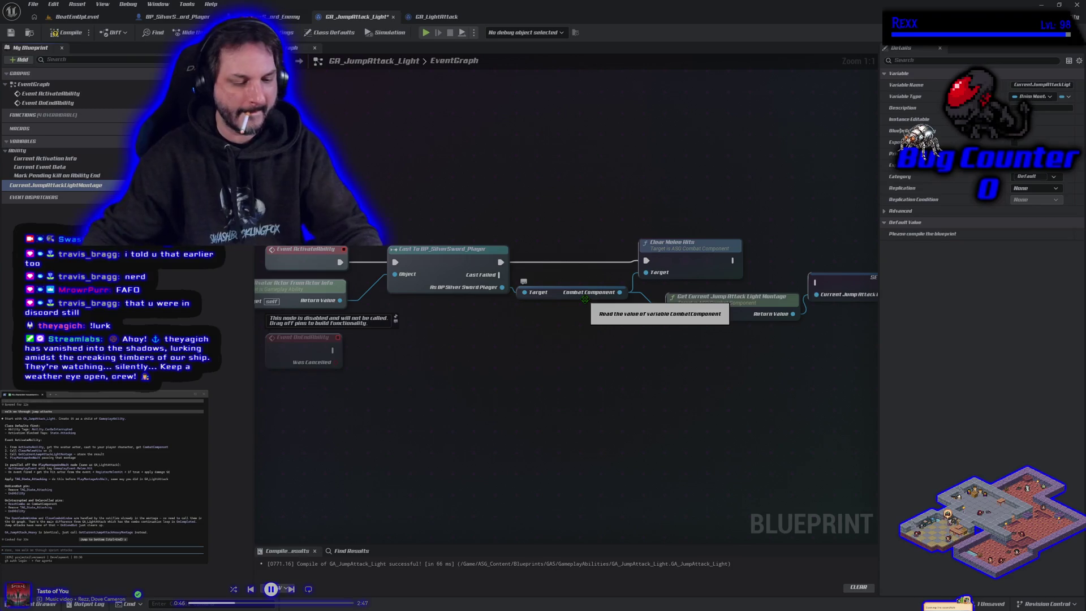
# Wire Clear Melee Hits into the CurrentJumpAttackLightMontage SET node, then compile and save.
pyautogui.press('F7')
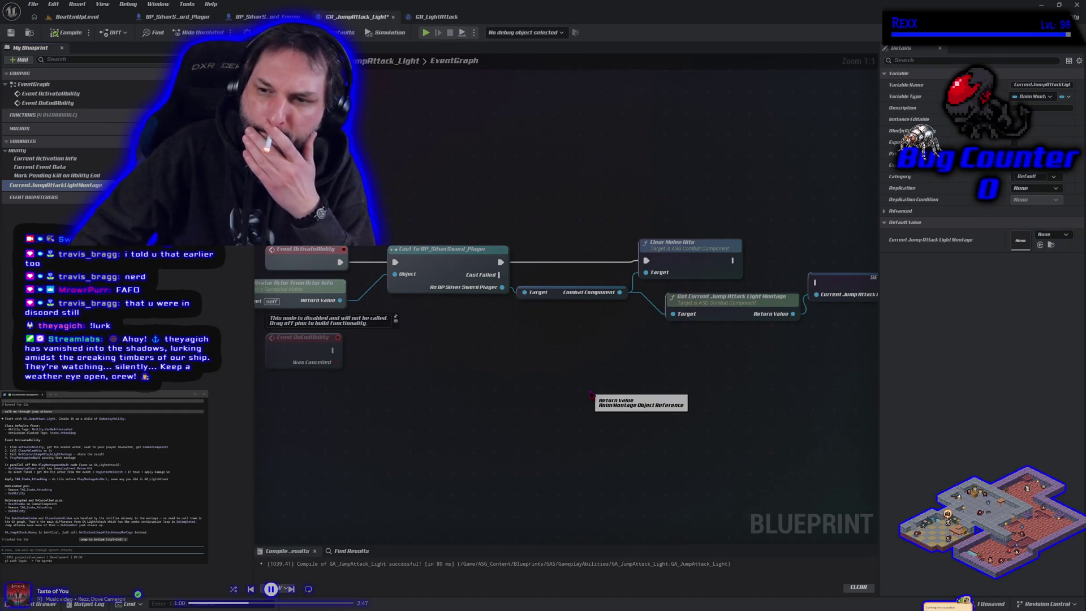
pyautogui.moveTo(590, 395); pyautogui.dragTo(458, 399)
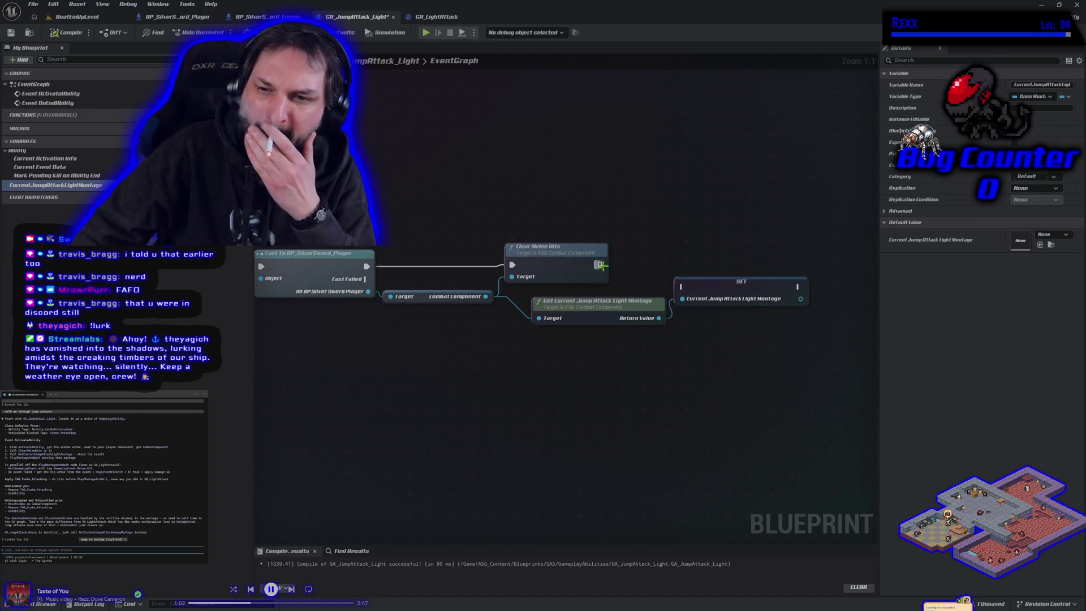
pyautogui.moveTo(599, 265)
pyautogui.mouseDown()
pyautogui.moveTo(719, 305)
pyautogui.moveTo(741, 280)
pyautogui.moveTo(733, 261)
pyautogui.mouseUp()
pyautogui.click(67, 32)
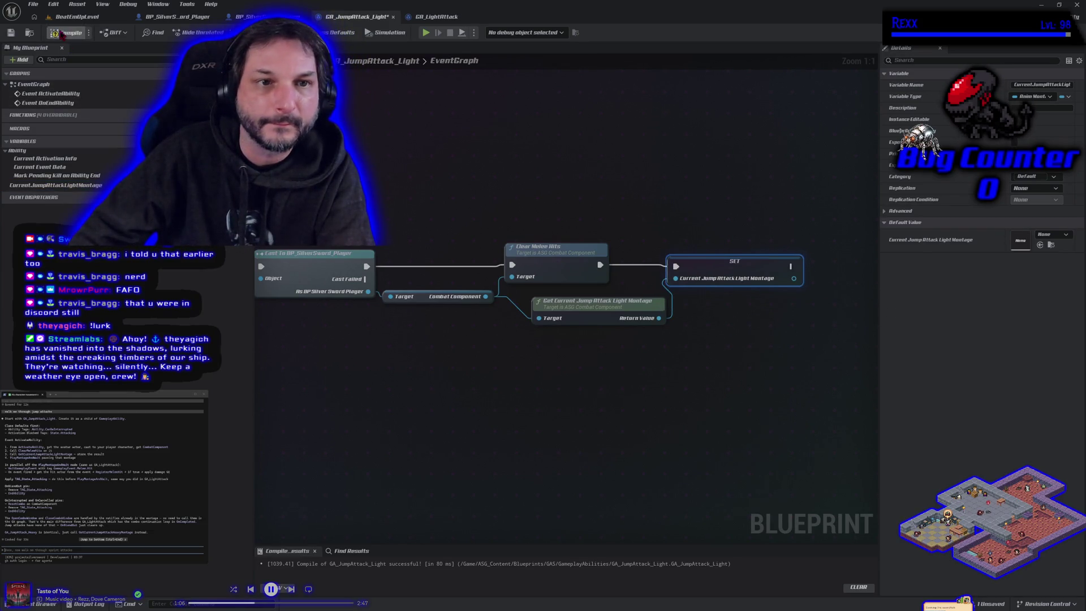
pyautogui.click(11, 33)
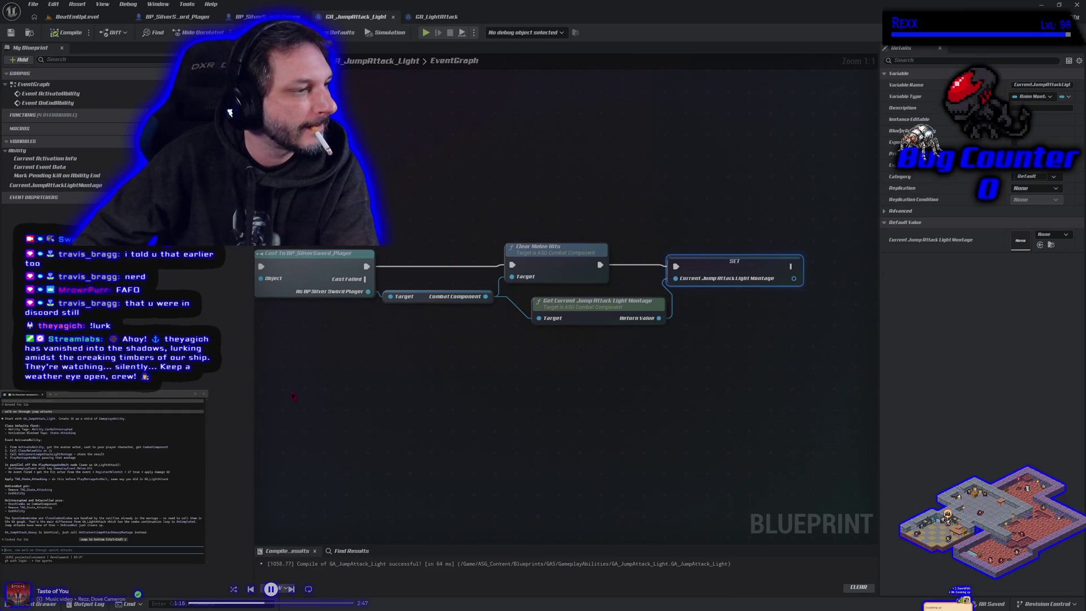
# Add a PlayMontageAndWait node after the montage SET, then switch to GA_LightAttack.
pyautogui.scroll(-2, 485, 381)
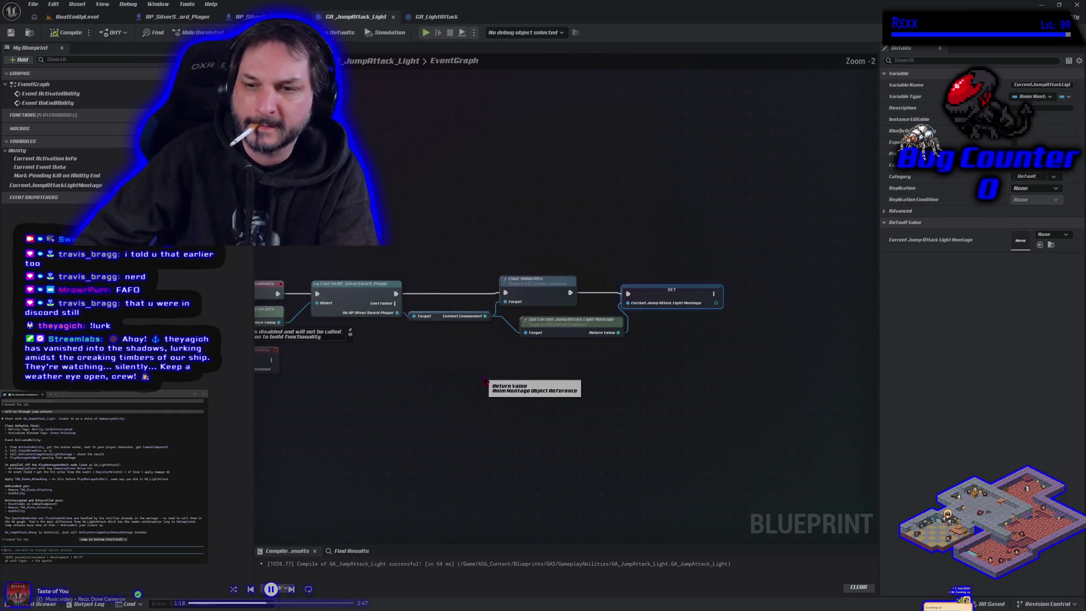
pyautogui.moveTo(484, 380); pyautogui.dragTo(341, 375)
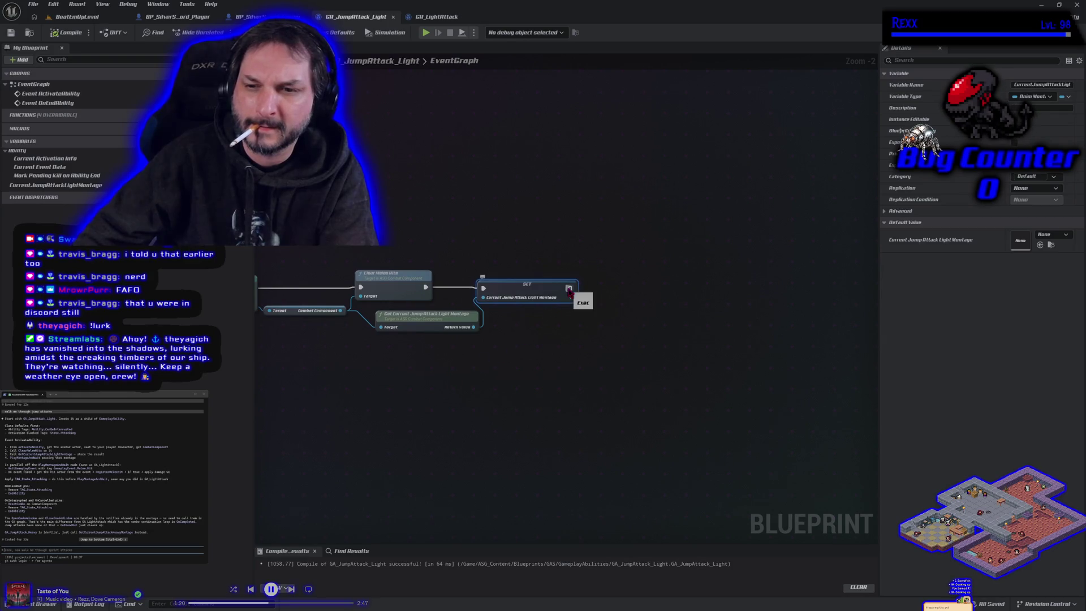
pyautogui.moveTo(570, 290); pyautogui.dragTo(623, 288)
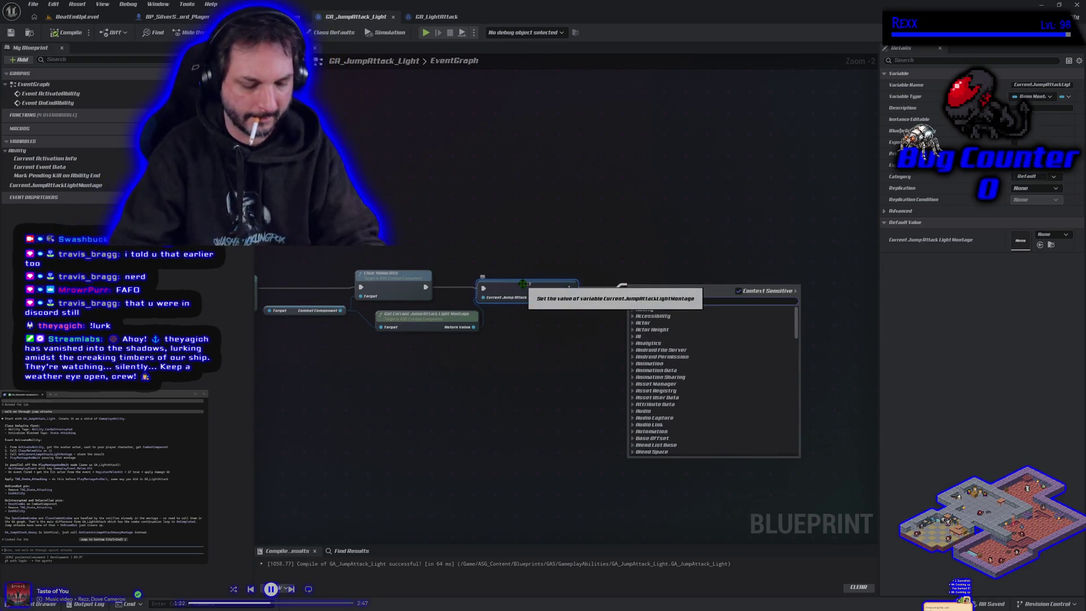
pyautogui.write('play montage')
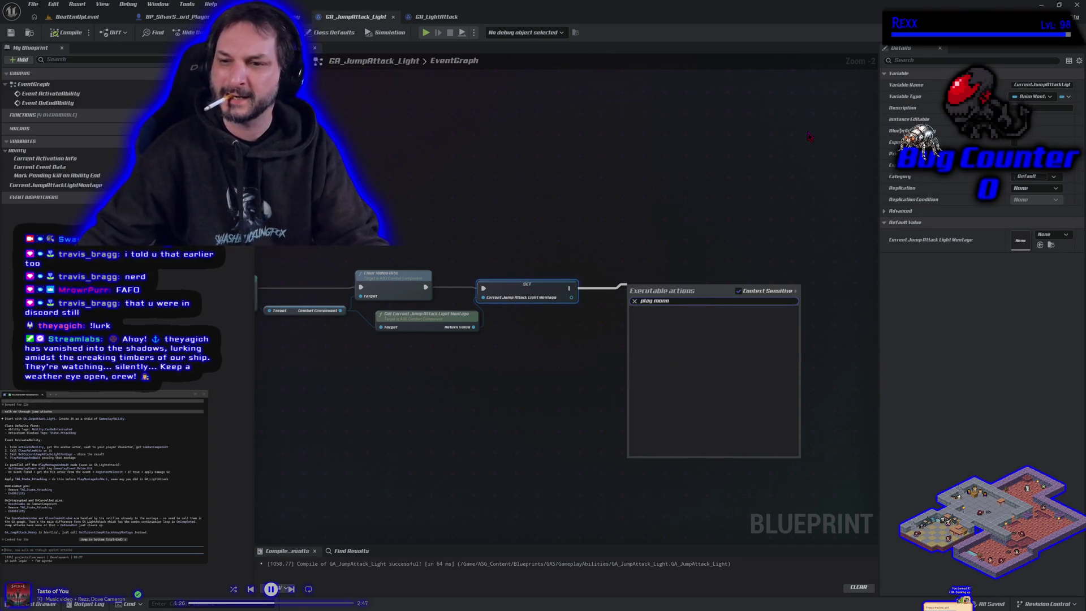
pyautogui.press('BackSpace')
pyautogui.press('BackSpace')
pyautogui.write('ntage and wait')
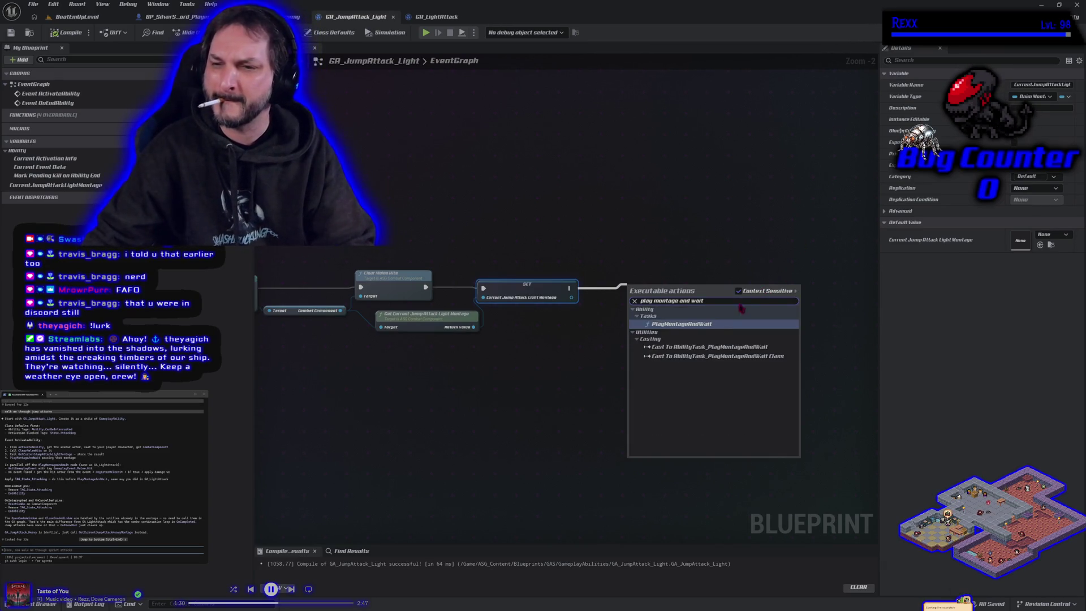
pyautogui.click(716, 324)
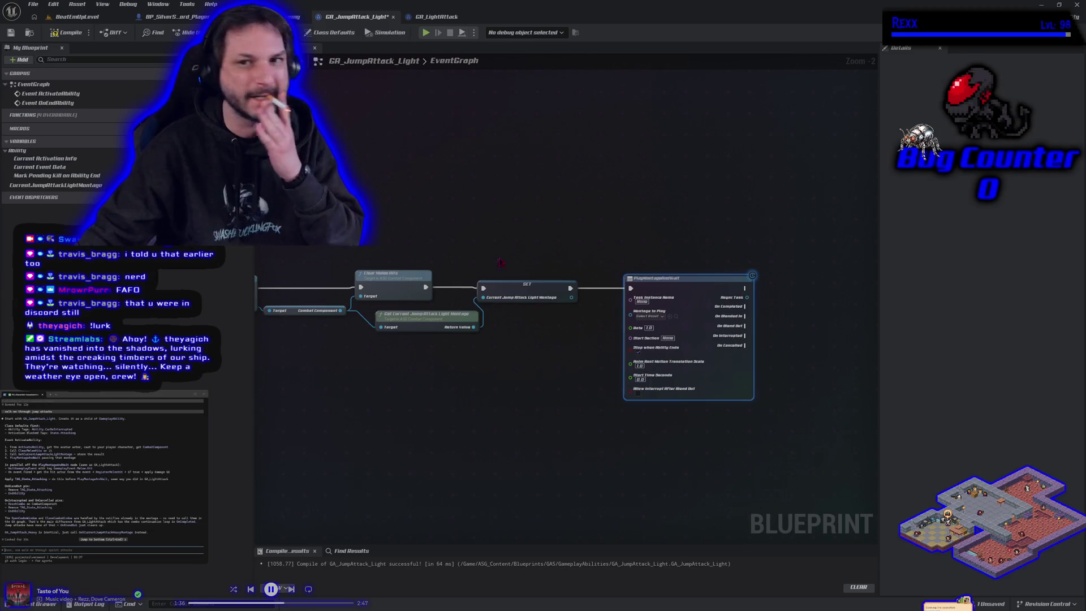
pyautogui.click(447, 16)
# Return to GA_JumpAttack_Light's event graph and begin typing a question to the assistant.
pyautogui.scroll(-4, 412, 247)
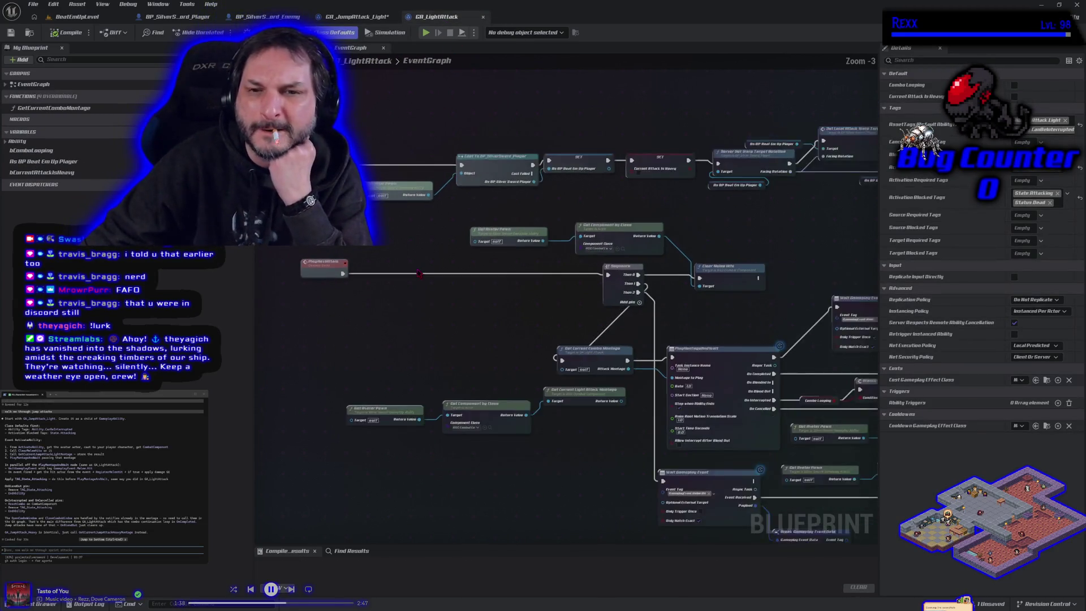
pyautogui.click(355, 16)
pyautogui.write('as t')
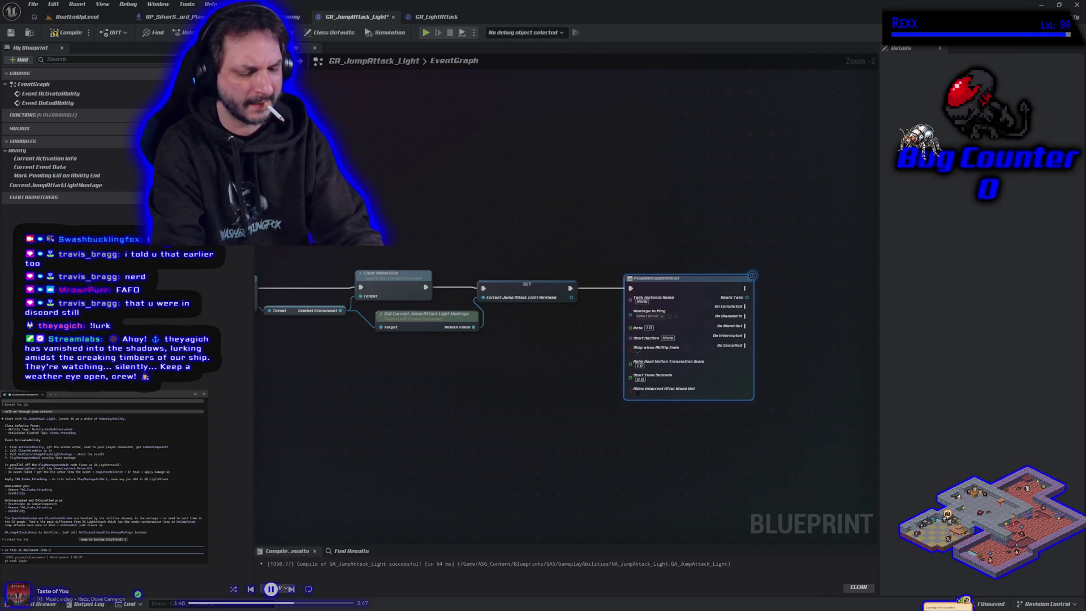
pyautogui.write('_LightAttack log')
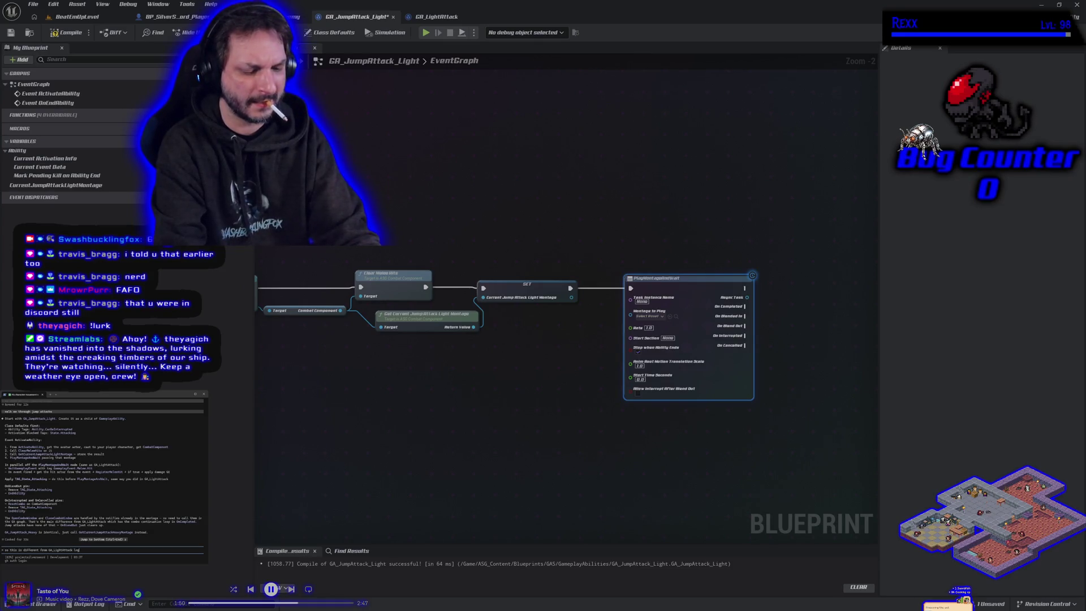
pyautogui.write('ic?')
# Ask the assistant how GA_JumpAttack_Light differs from GA_LightAttack, insisting combos must still work.
pyautogui.press('Return')
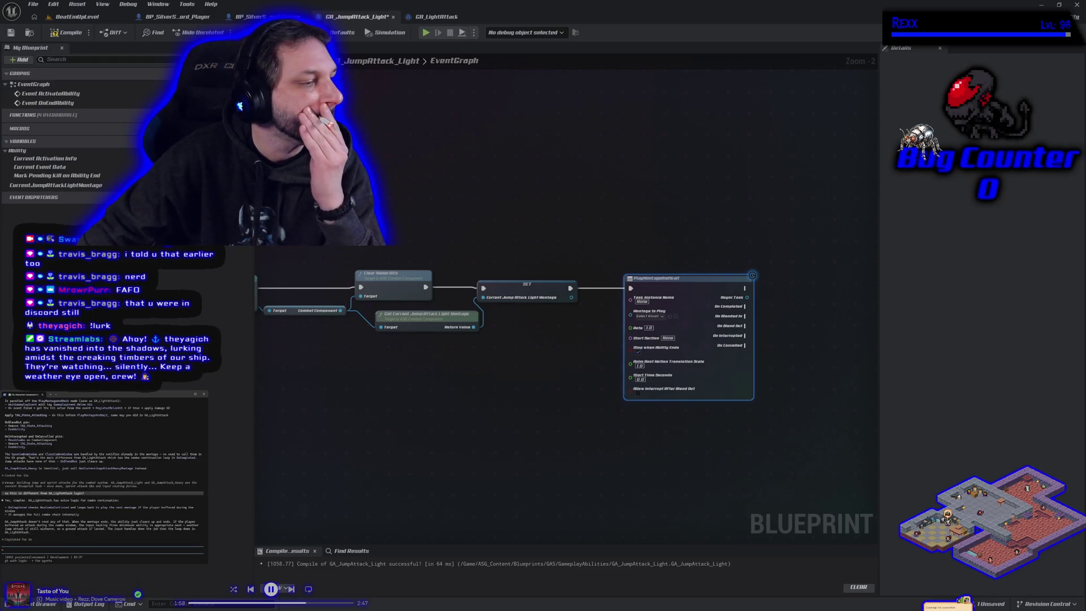
pyautogui.write('build GA_JumpAttack_Light')
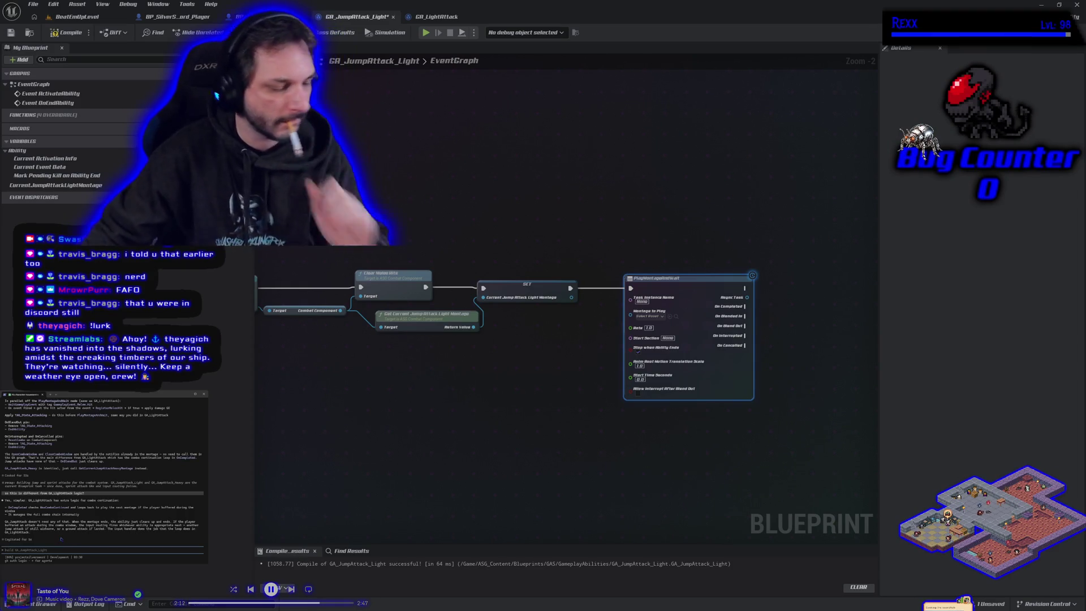
pyautogui.write('so thats w')
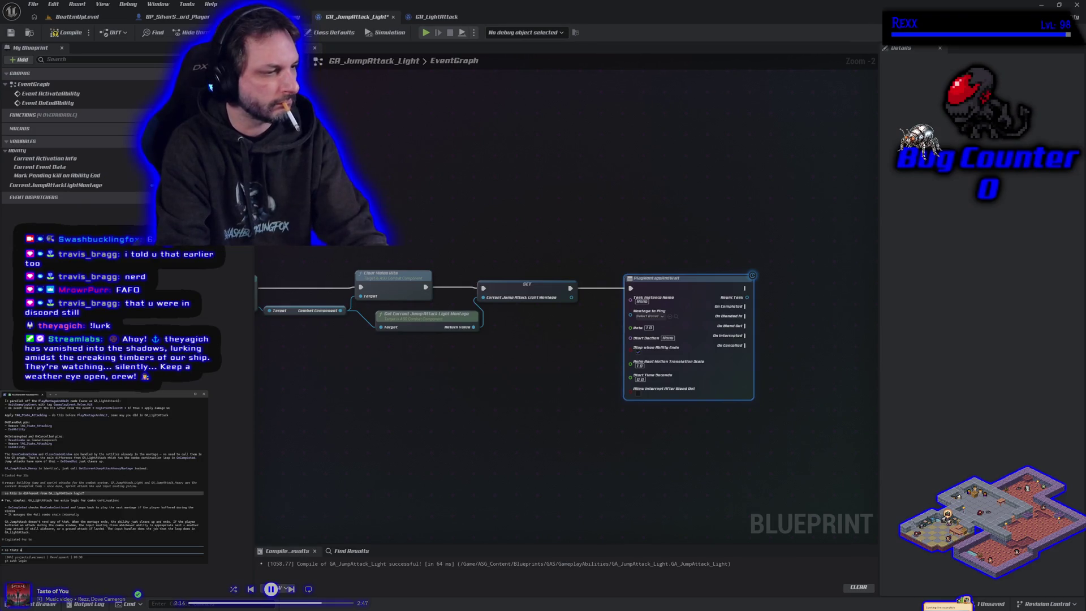
pyautogui.write('rong?')
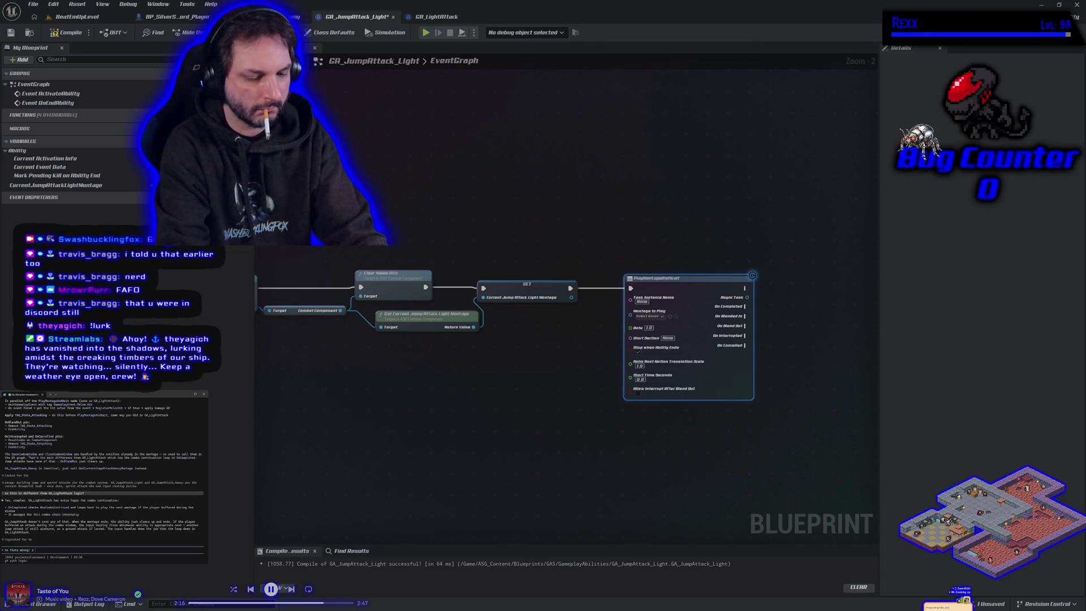
pyautogui.write(' i want combos still')
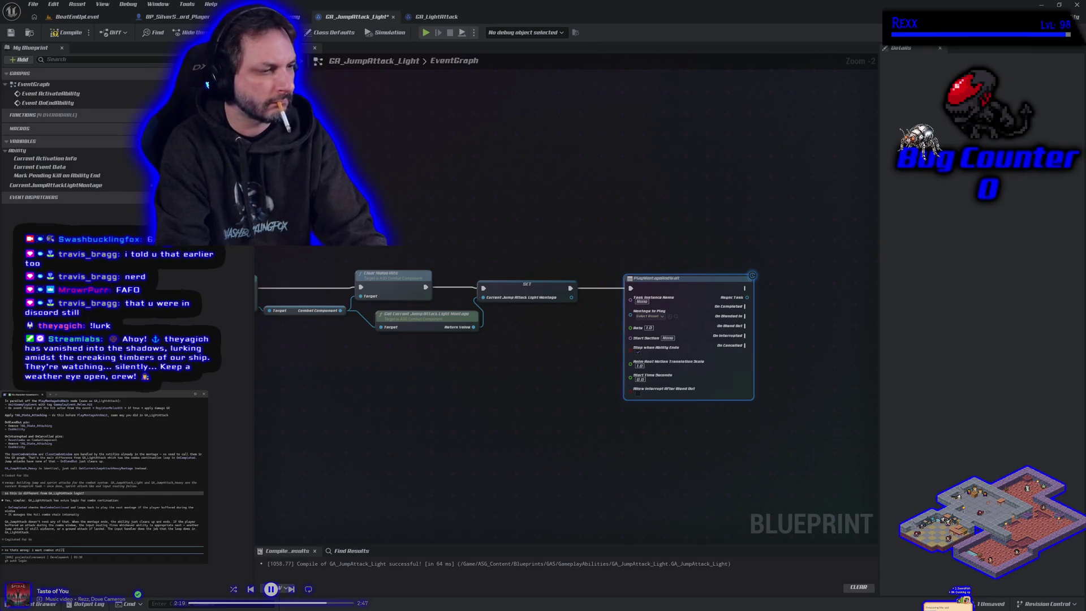
pyautogui.press('Return')
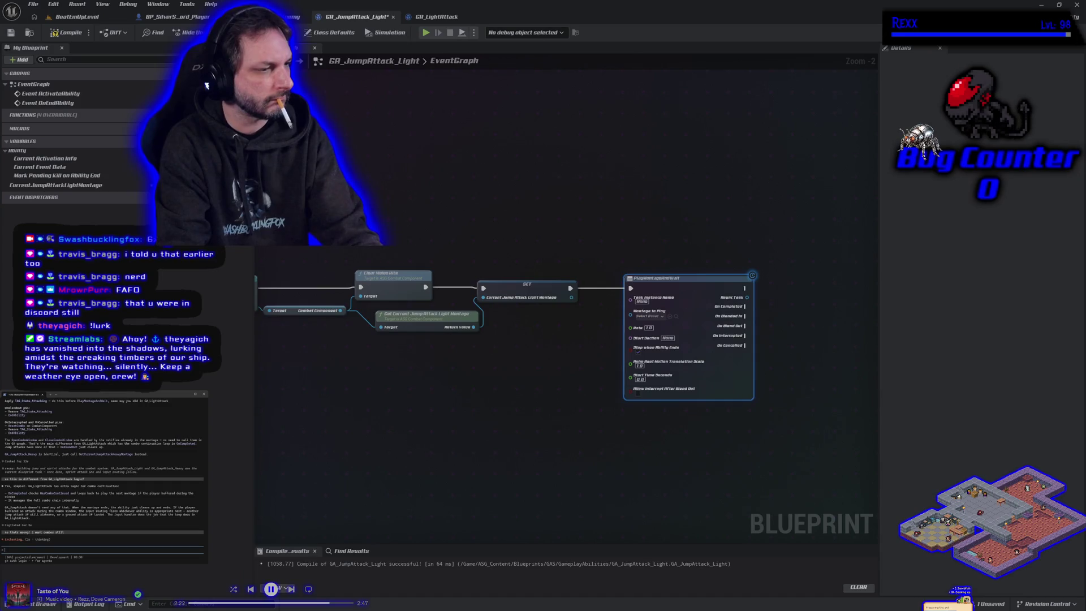
pyautogui.press('Escape')
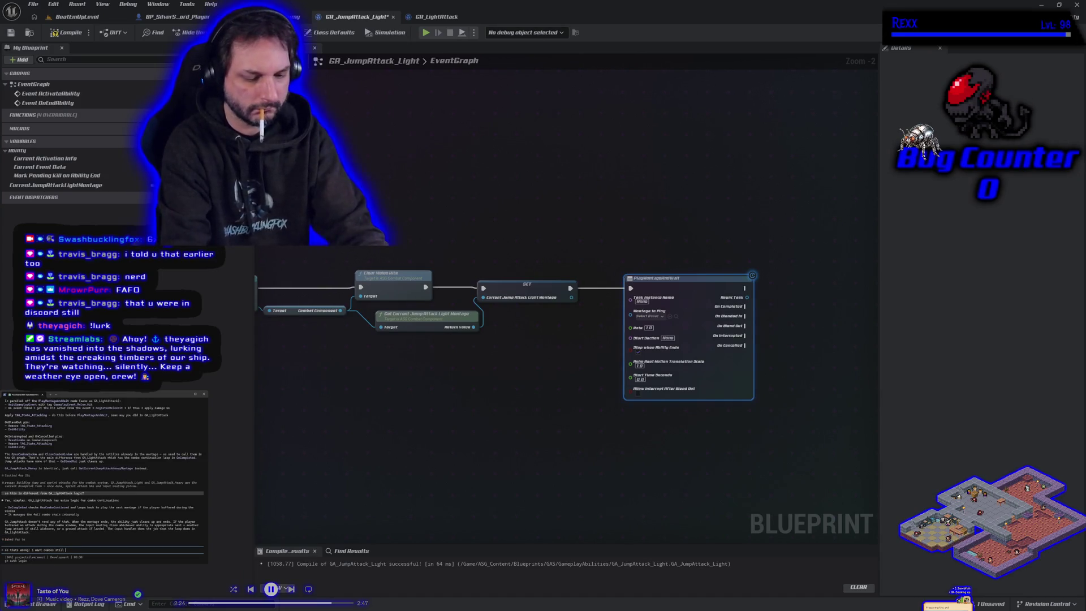
pyautogui.write('as a')
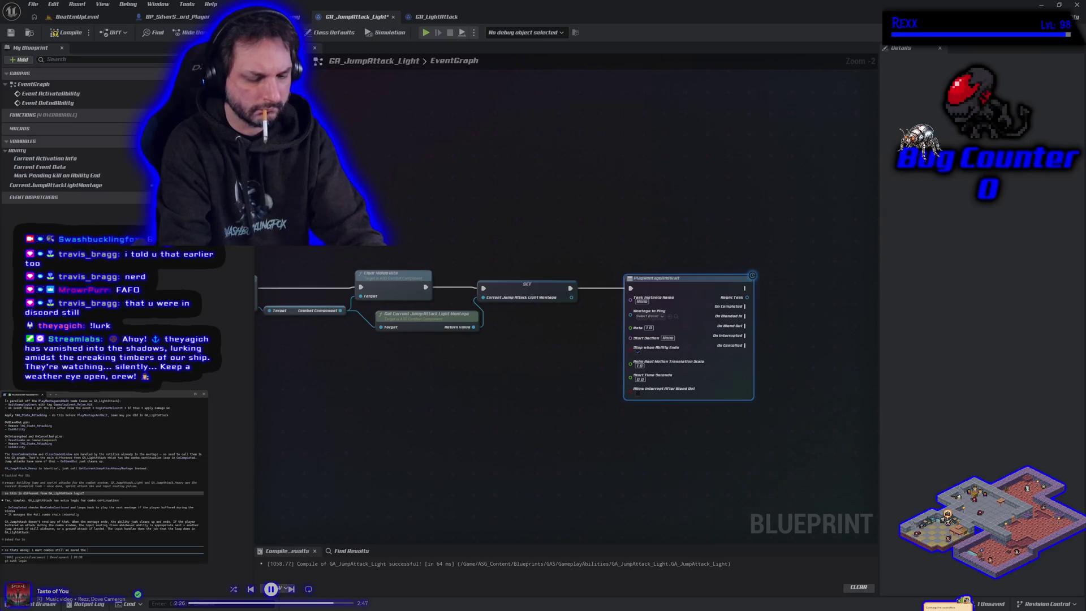
pyautogui.write('x')
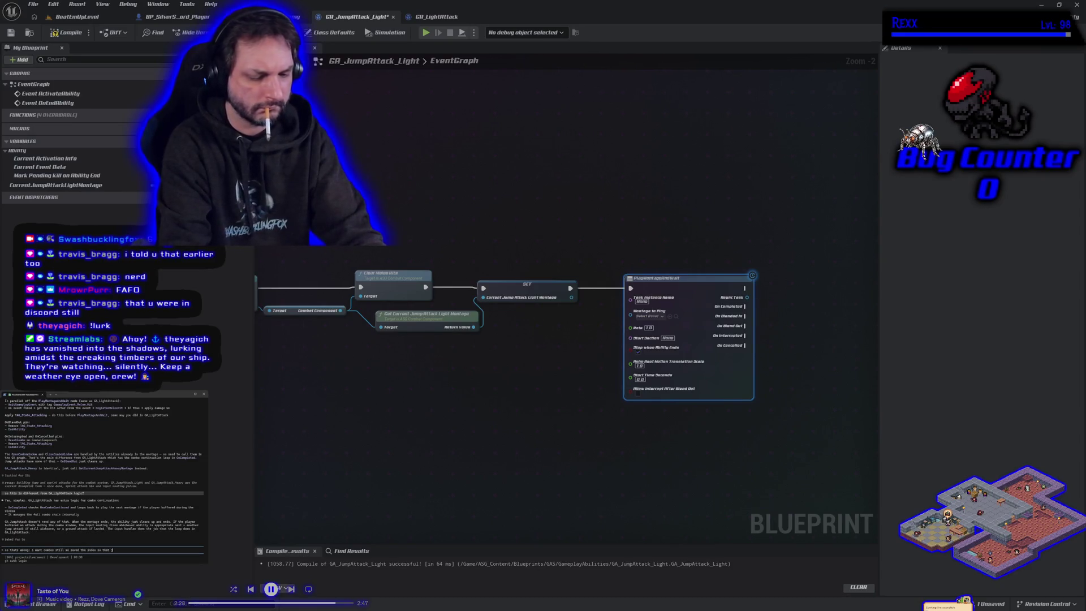
pyautogui.write('ack 2 wou')
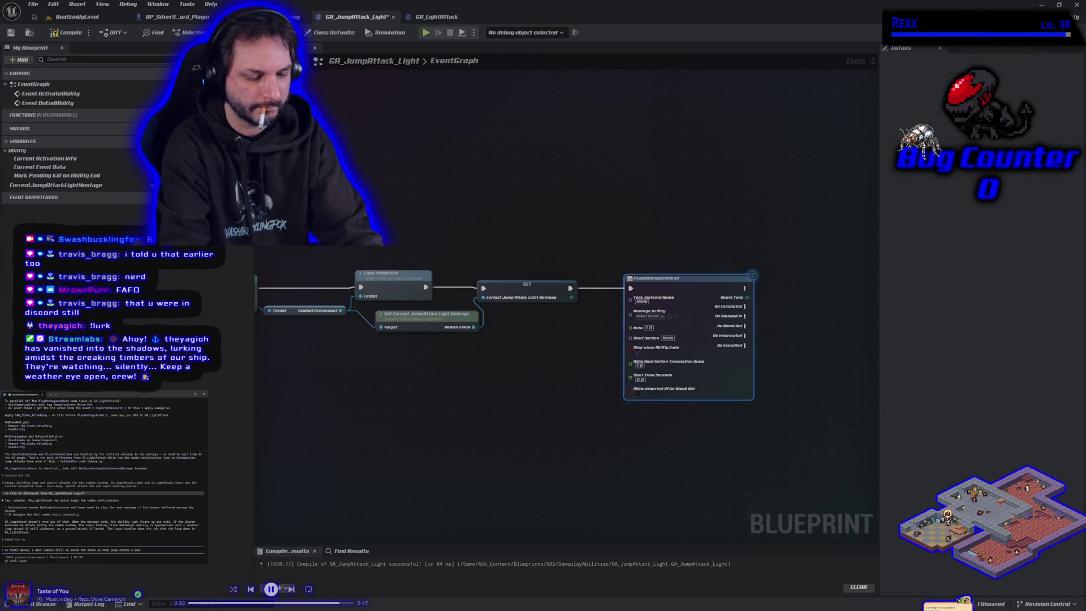
pyautogui.write('ld go int')
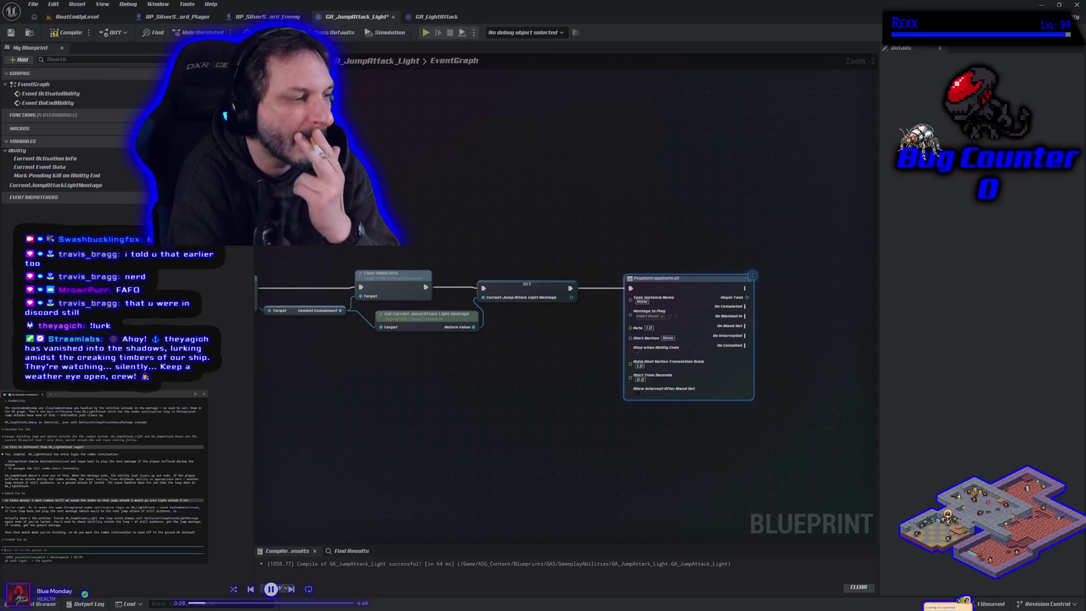
# Reply 'yes' to the assistant to approve its proposed approach.
pyautogui.write('yes')
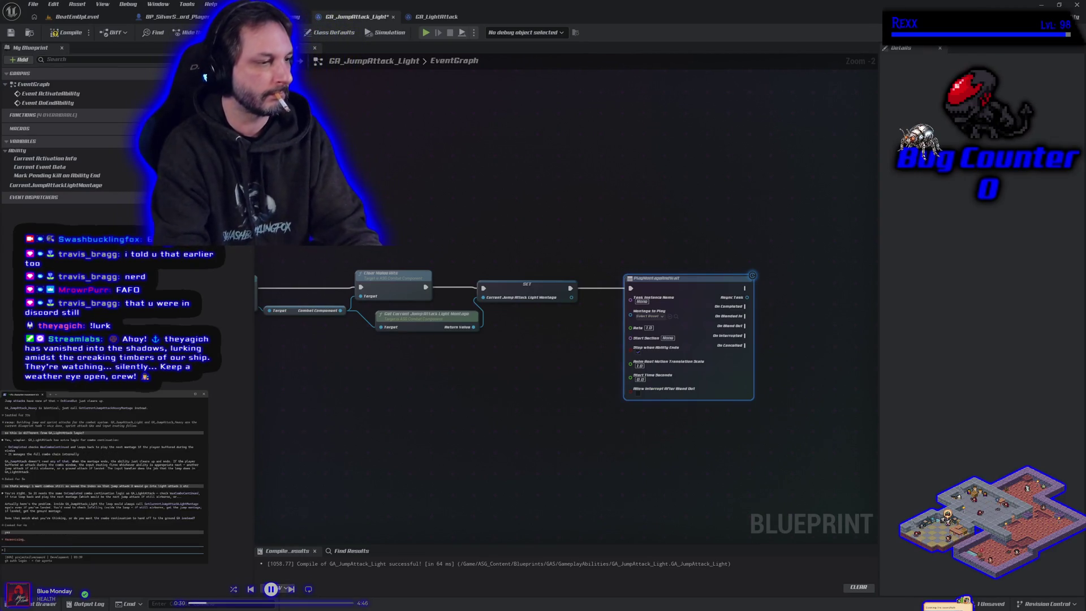
pyautogui.press('Return')
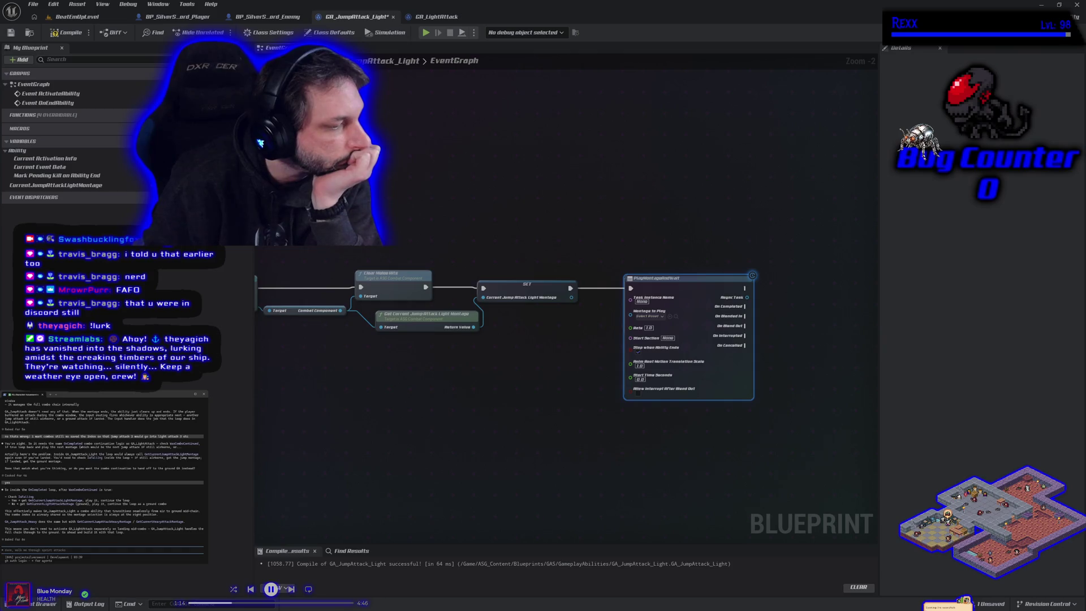
# Ask the assistant about reusing GA_LightAttack with a swapped montage, and request undoing unneeded BP changes.
pyautogui.write('couldnt')
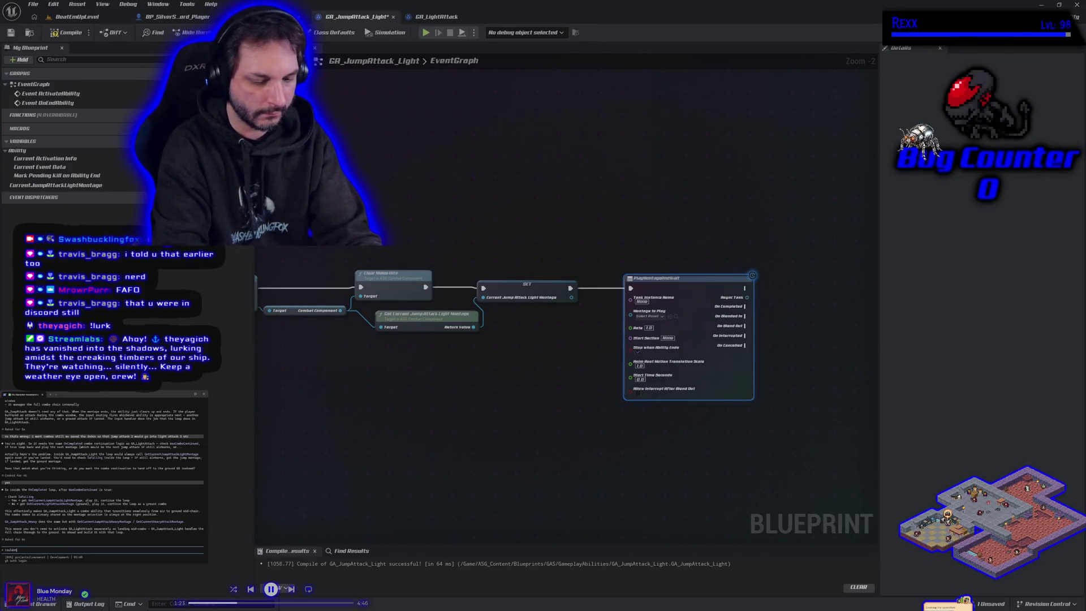
pyautogui.write(' we have just used ga')
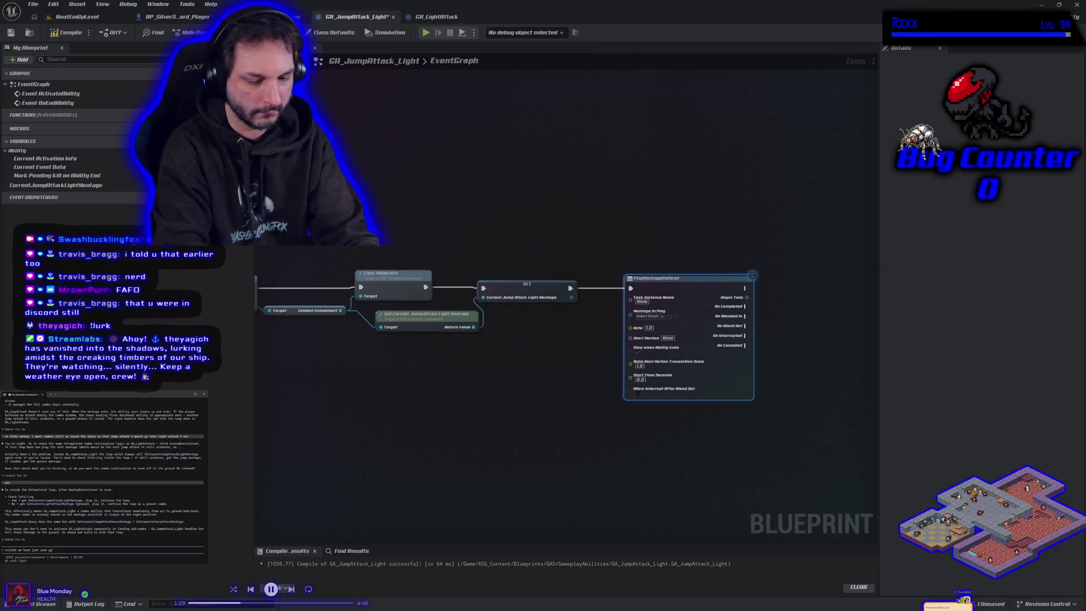
pyautogui.write('_lighta')
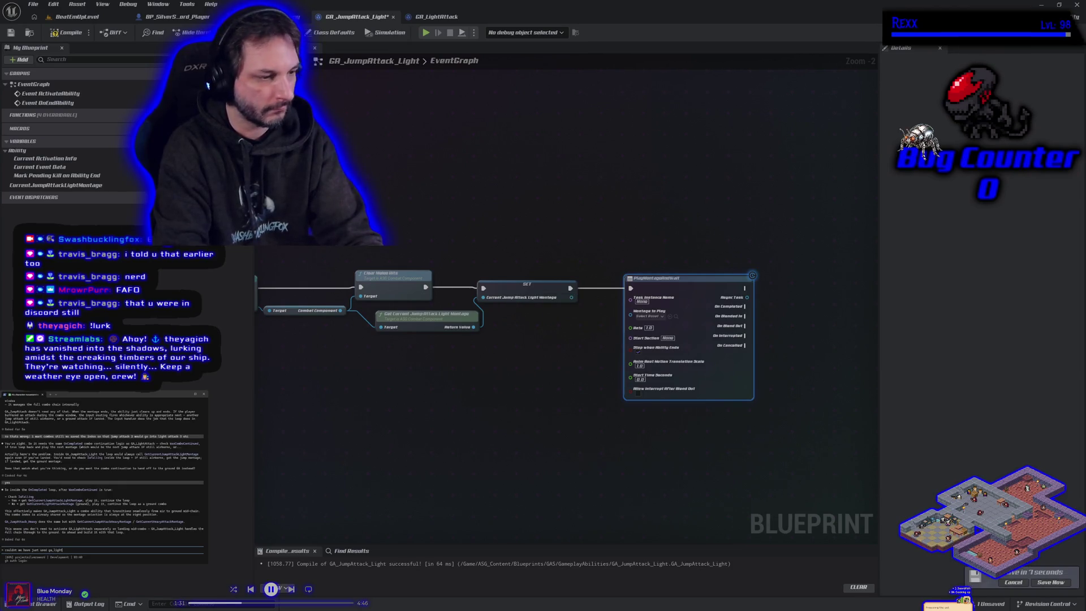
pyautogui.write('ttack and changed the montage to p')
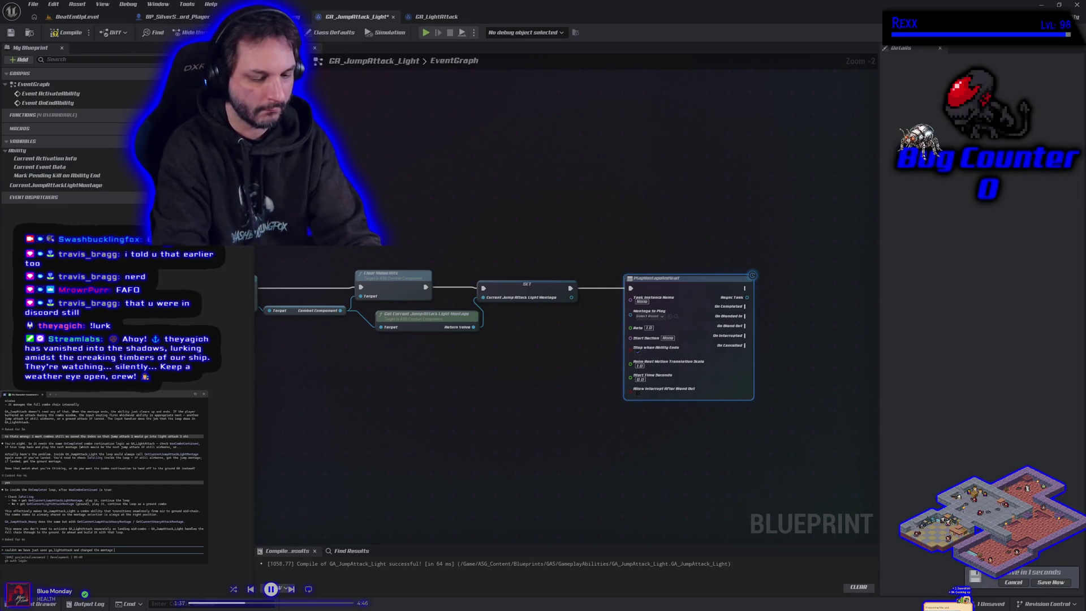
pyautogui.write('lay bas')
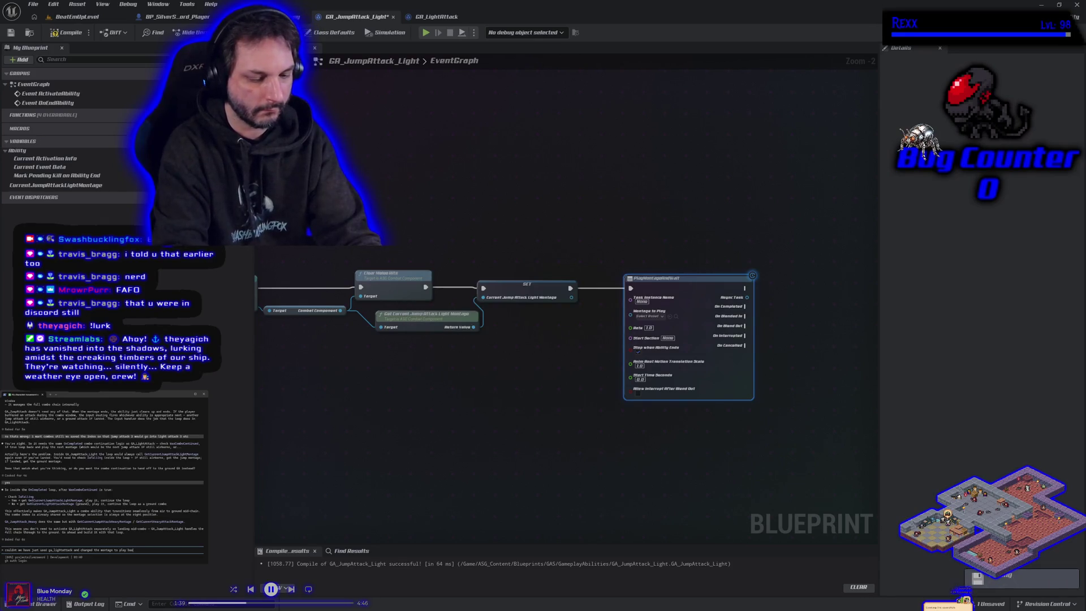
pyautogui.write('ed on if we are in the a')
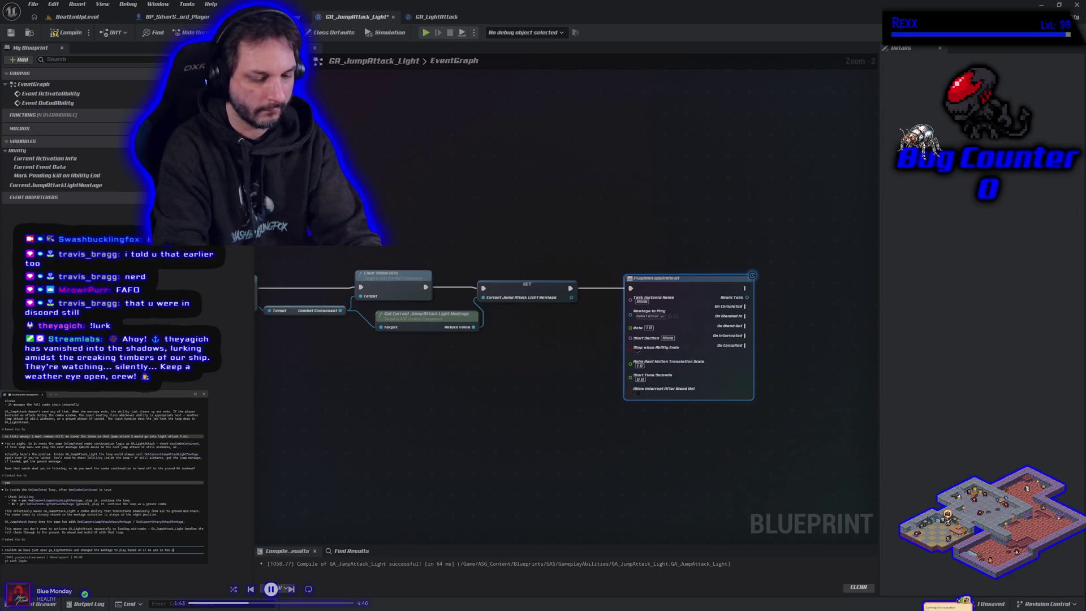
pyautogui.write('ir or not?')
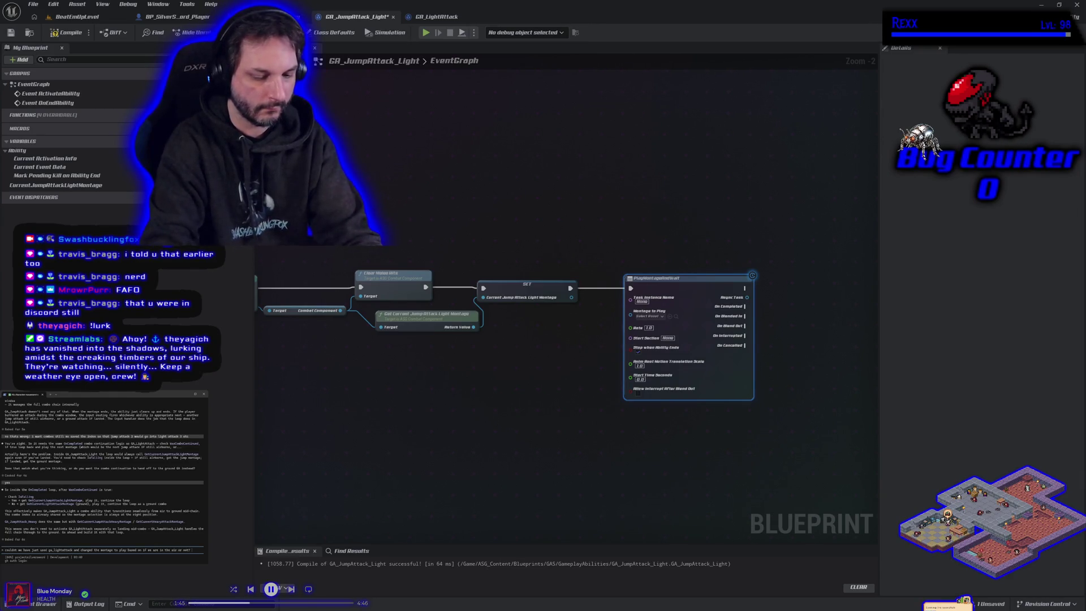
pyautogui.write(' do we really need')
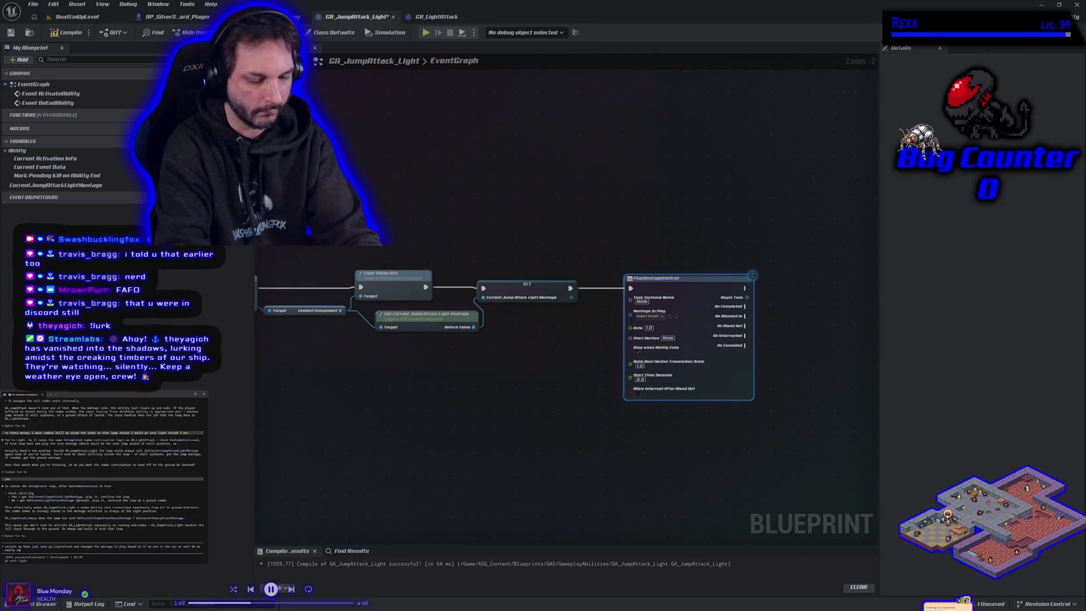
pyautogui.write(' a new gameplayabil')
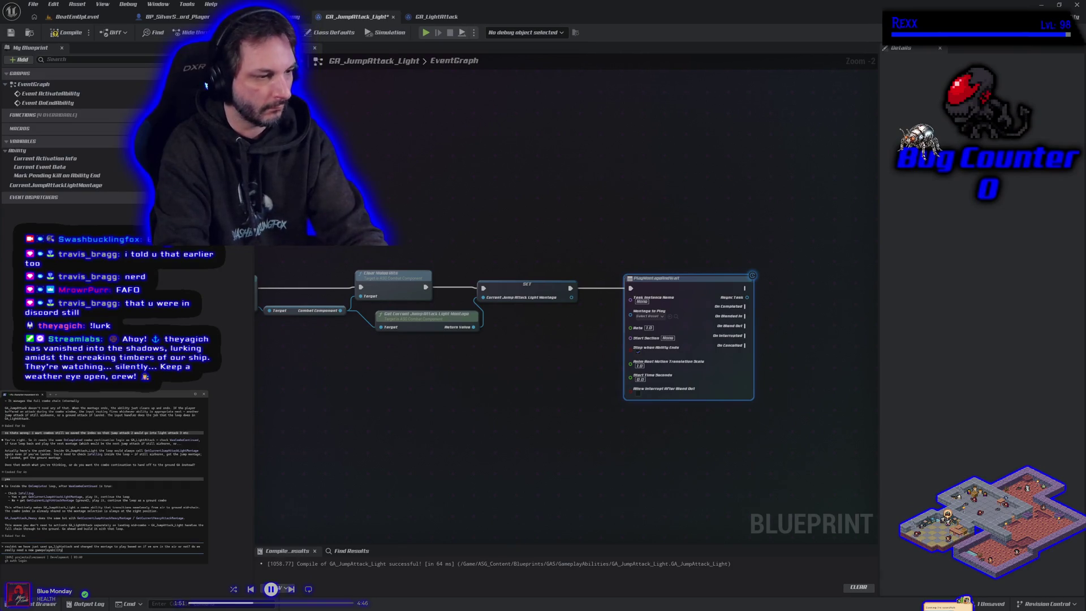
pyautogui.write('ity')
pyautogui.press('Return')
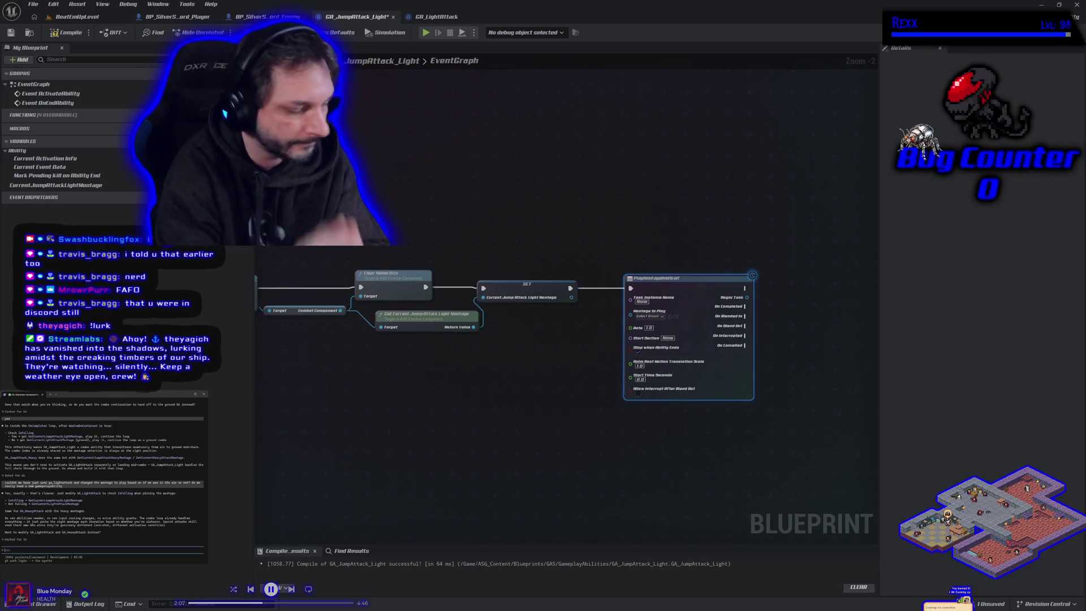
pyautogui.write('yes, and we need to undo everything that w')
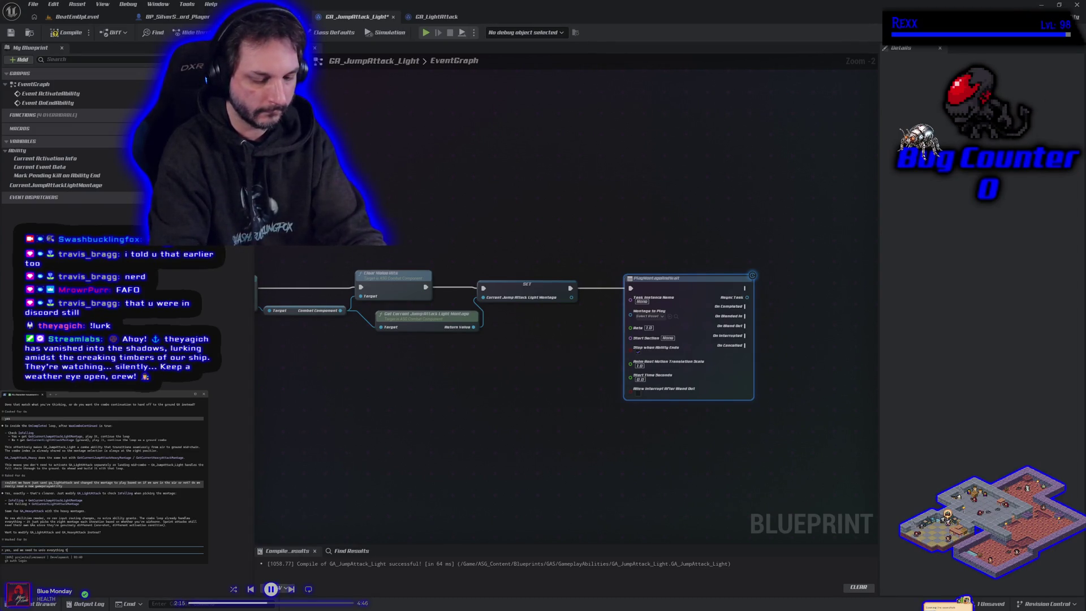
pyautogui.write('e dont need')
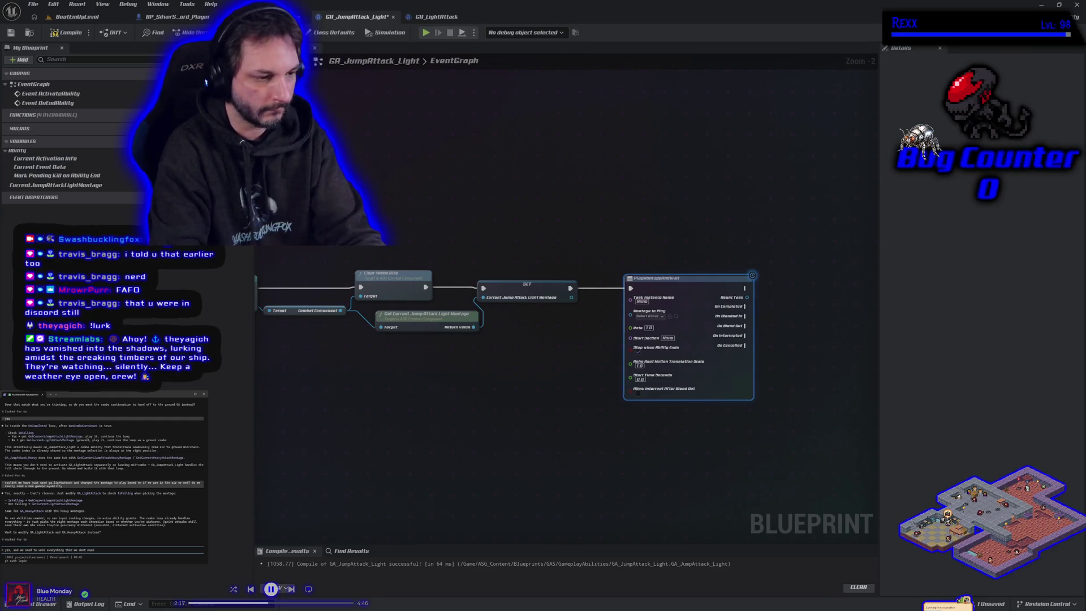
pyautogui.write(' in bp and c++')
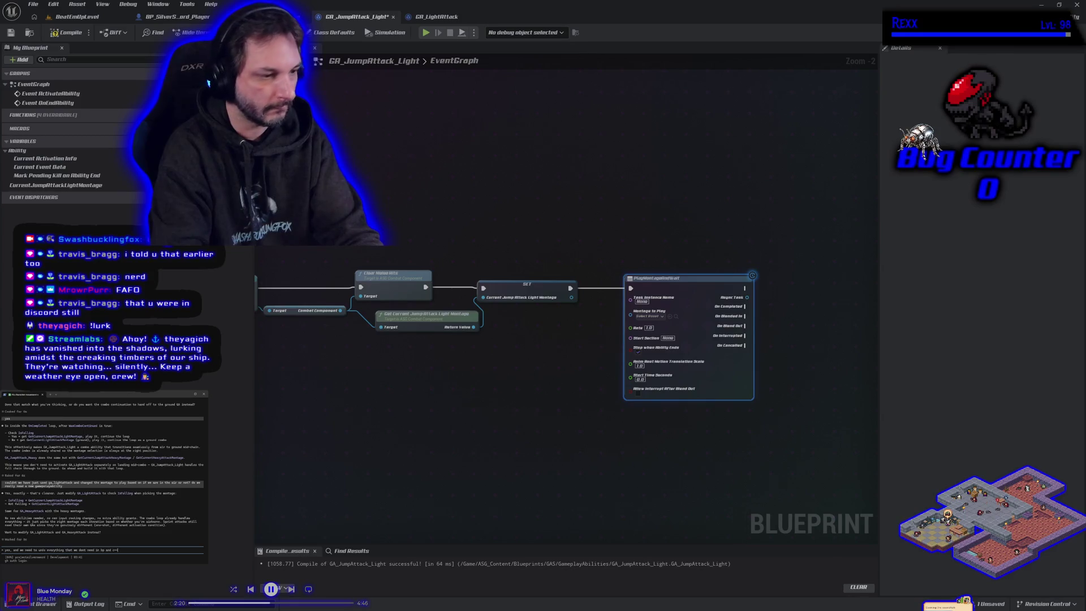
pyautogui.press('Return')
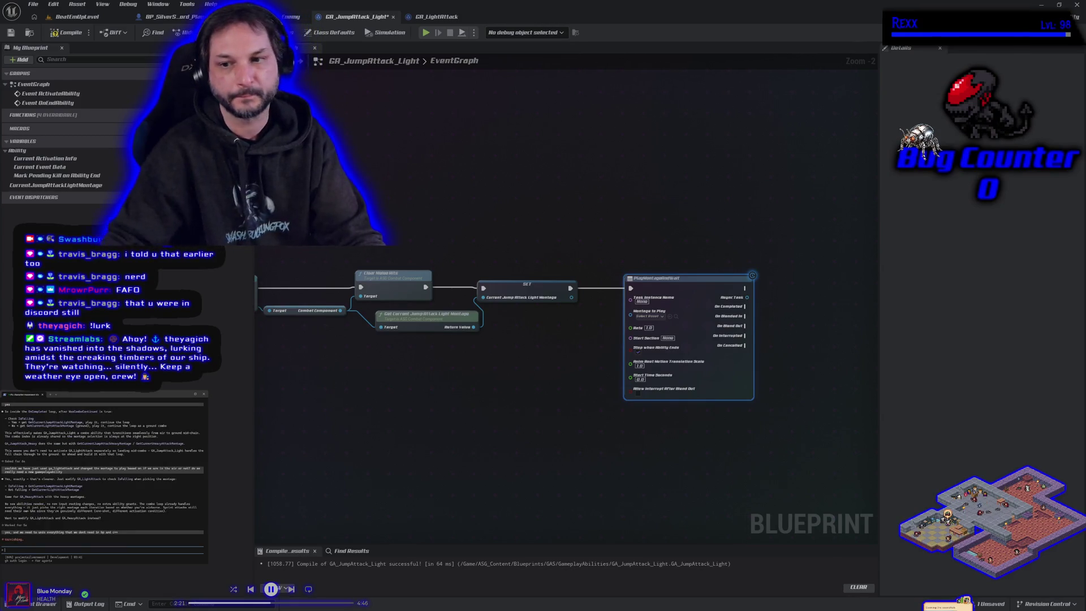
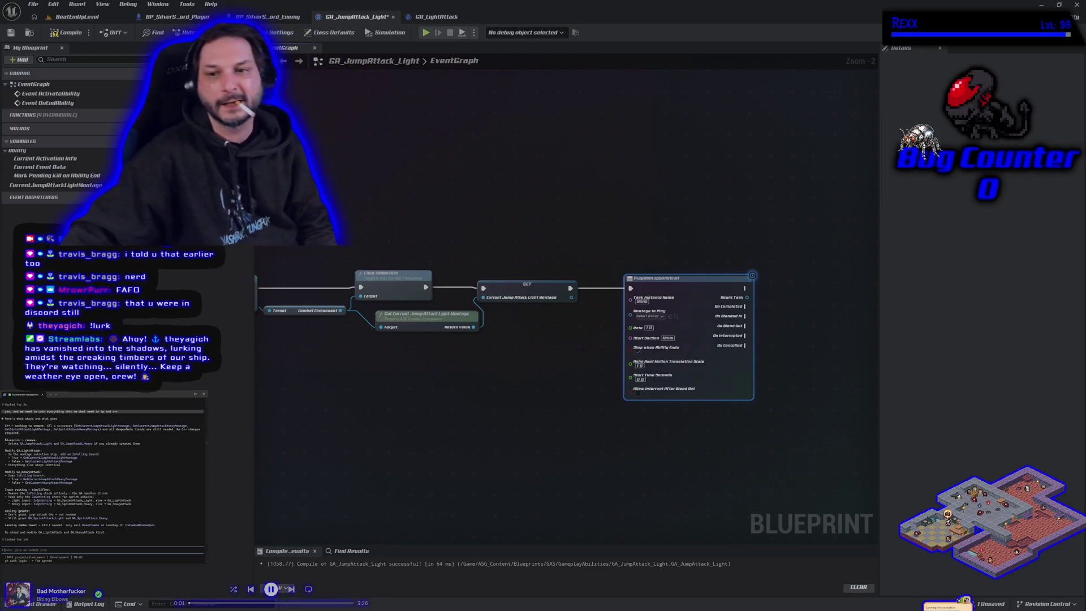
# Close the GA_JumpAttack_Light editor and delete that asset from the Content Drawer.
pyautogui.click(394, 18)
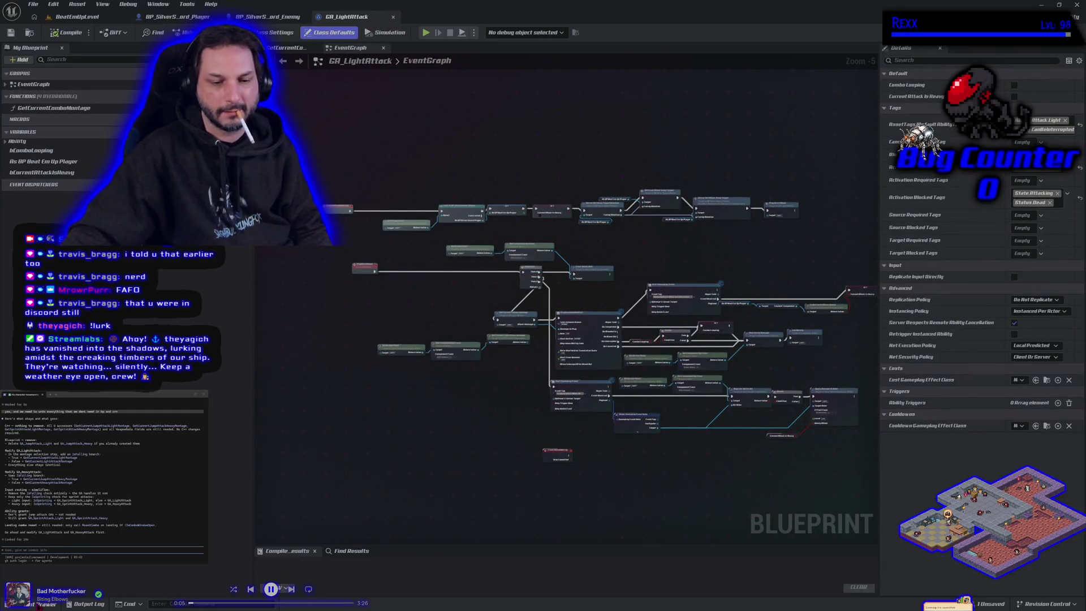
pyautogui.click(43, 604)
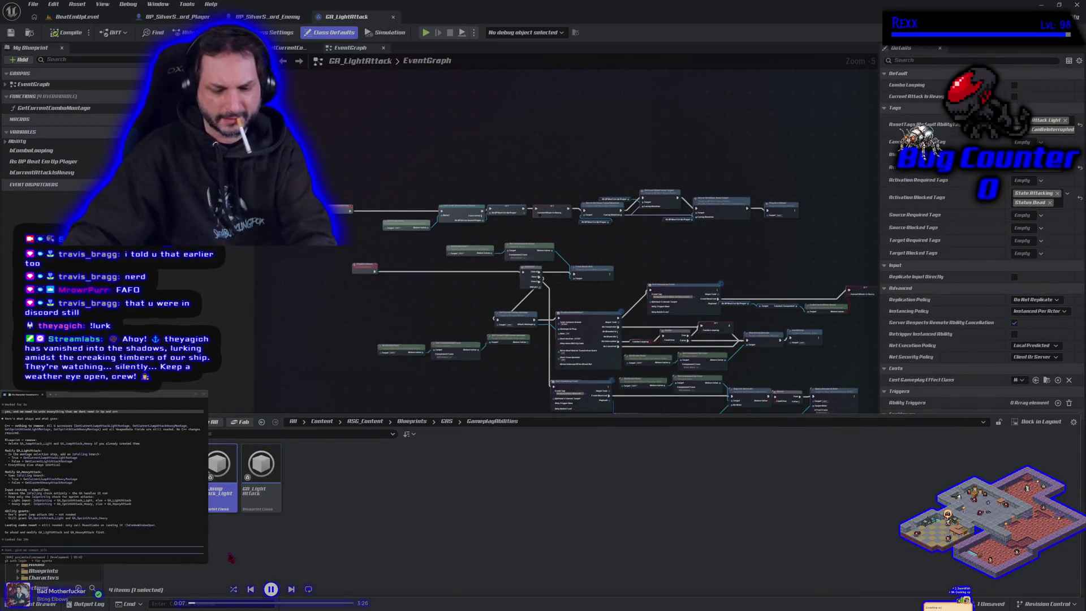
pyautogui.press('Delete')
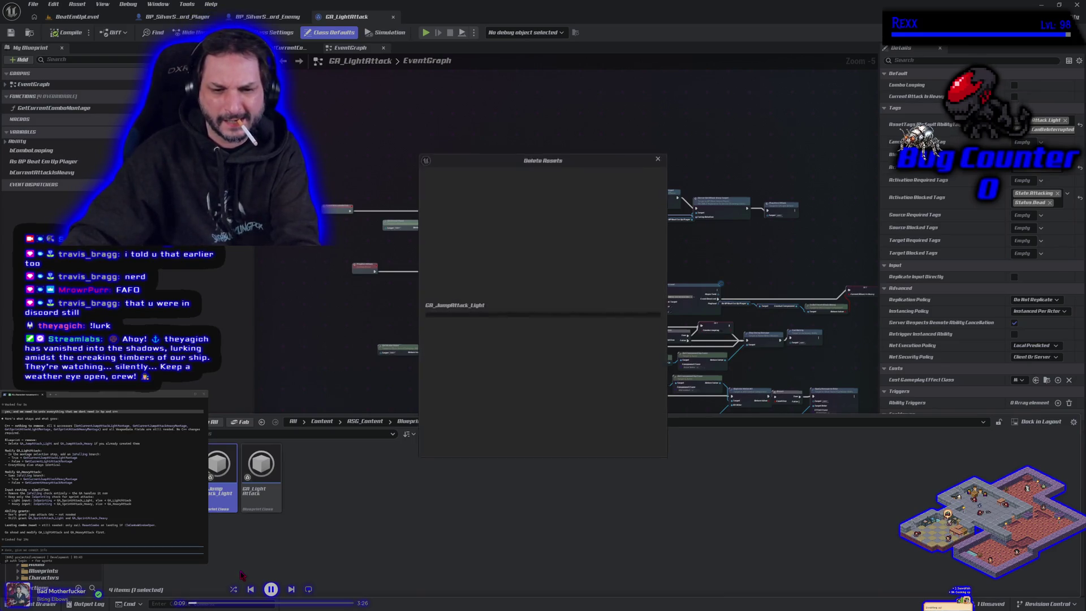
pyautogui.click(497, 448)
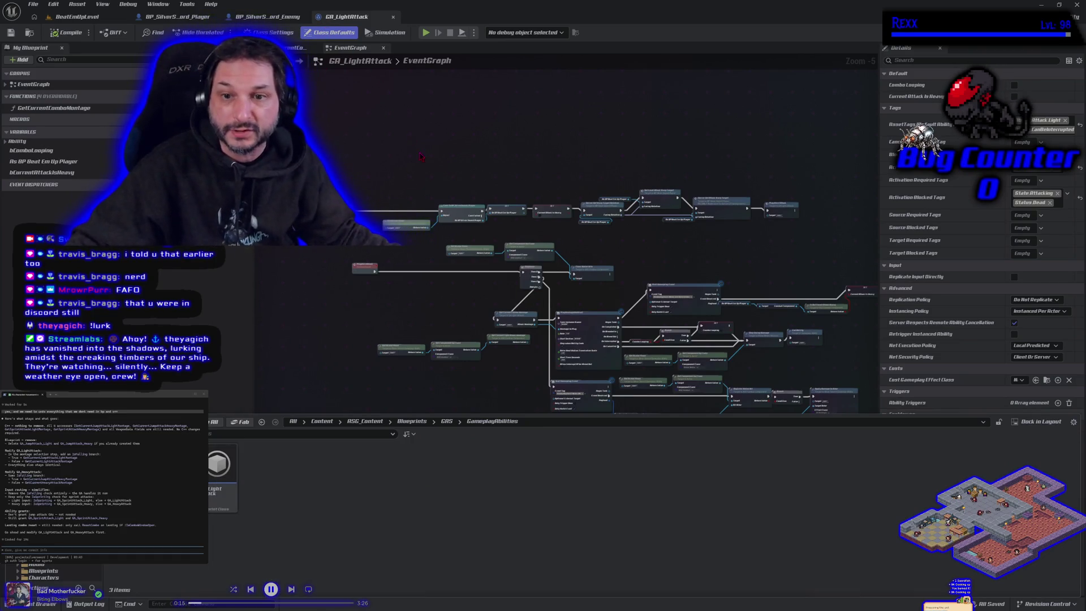
pyautogui.click(538, 322)
pyautogui.scroll(5, 537, 322)
pyautogui.moveTo(538, 323); pyautogui.dragTo(611, 407)
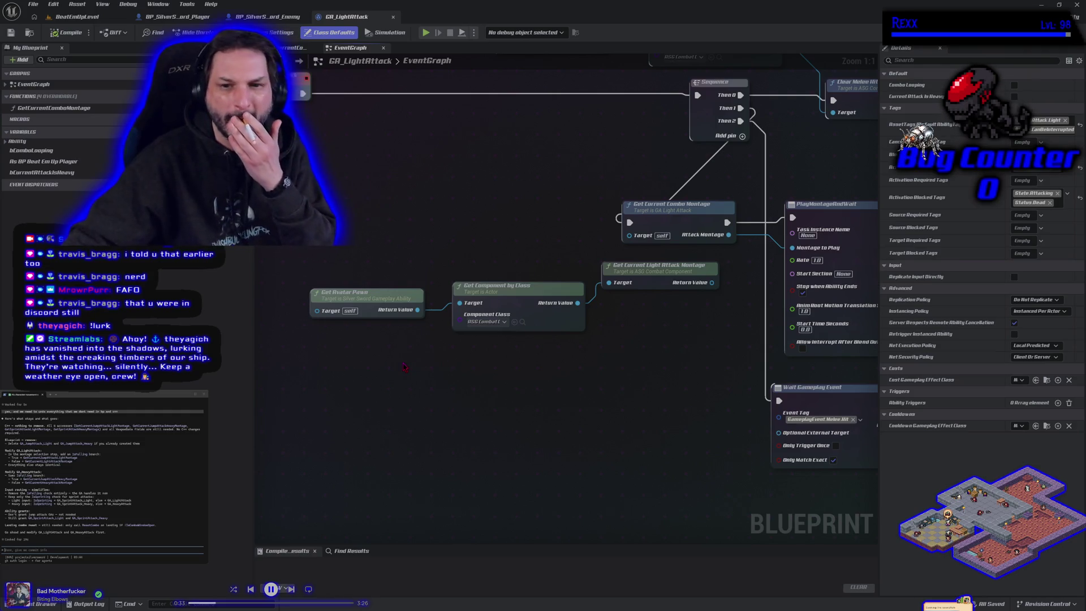
pyautogui.moveTo(417, 310); pyautogui.dragTo(415, 357)
pyautogui.write('fal')
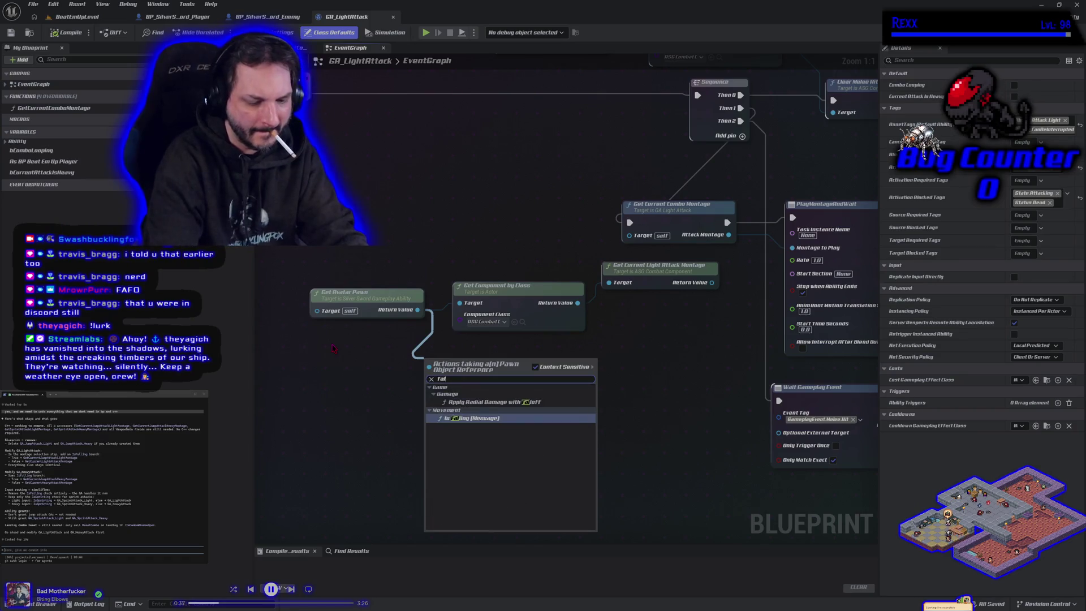
pyautogui.write('lin')
pyautogui.press('Return')
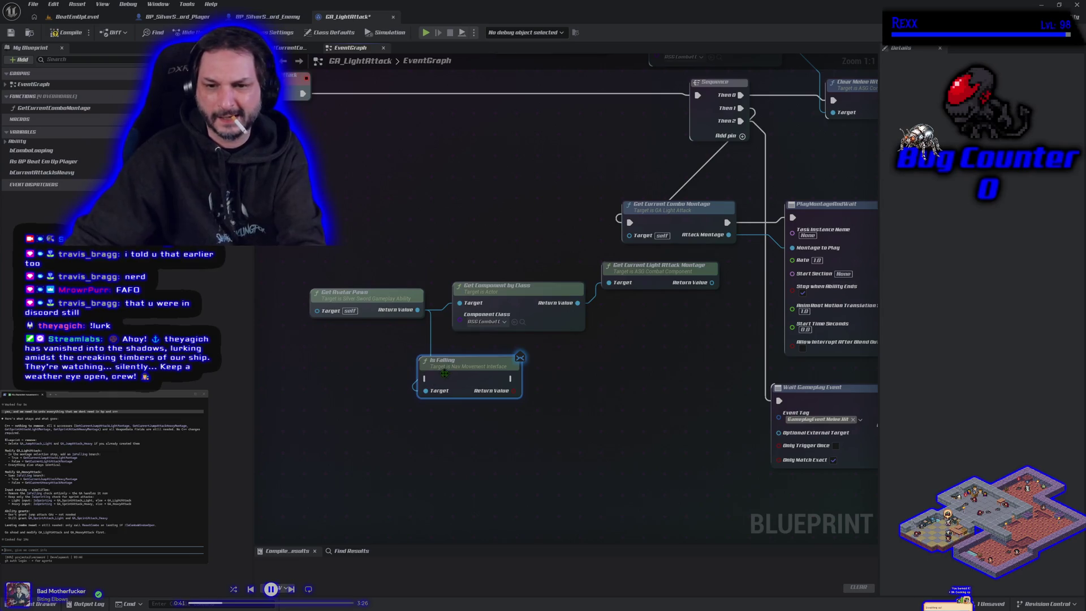
pyautogui.press('Delete')
pyautogui.moveTo(447, 377)
pyautogui.mouseDown()
pyautogui.moveTo(467, 381)
pyautogui.moveTo(458, 502)
pyautogui.moveTo(438, 534)
pyautogui.moveTo(473, 443)
pyautogui.moveTo(486, 475)
pyautogui.moveTo(470, 479)
pyautogui.mouseUp()
pyautogui.scroll(-3, 476, 424)
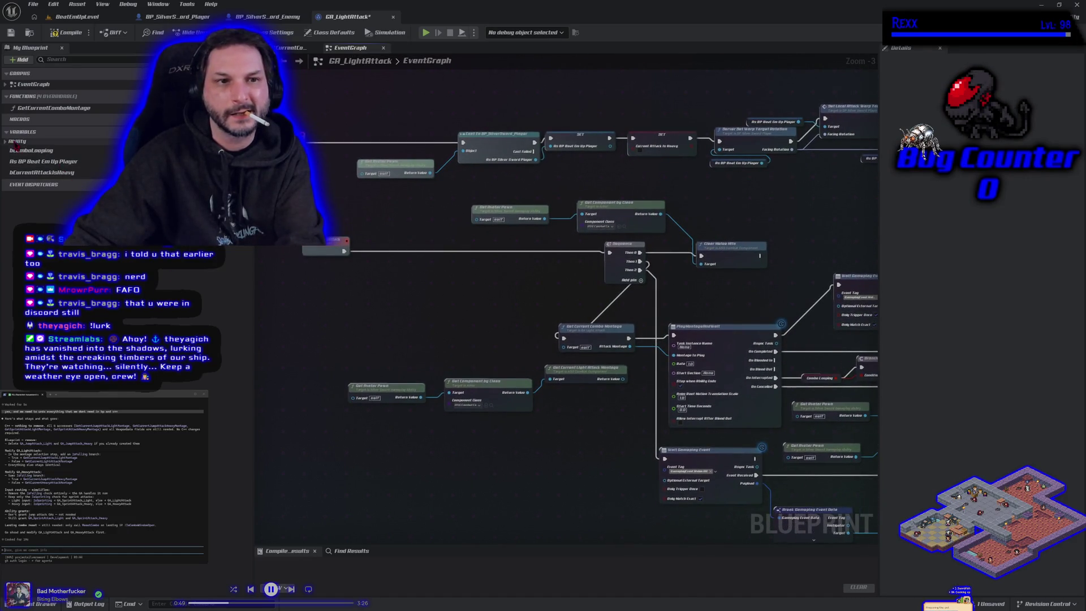
pyautogui.click(8, 142)
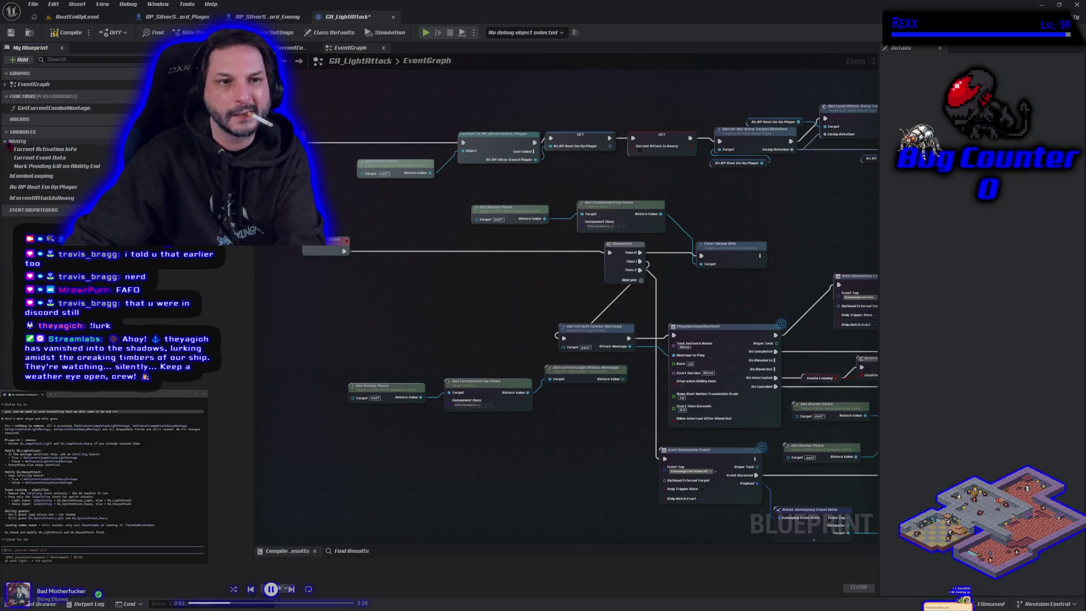
# Add an As BP Beat Em Up Player getter and its Character Movement Is Falling node.
pyautogui.click(8, 142)
pyautogui.moveTo(45, 161)
pyautogui.mouseDown()
pyautogui.moveTo(258, 307)
pyautogui.moveTo(397, 437)
pyautogui.moveTo(495, 435)
pyautogui.mouseUp()
pyautogui.click(419, 440)
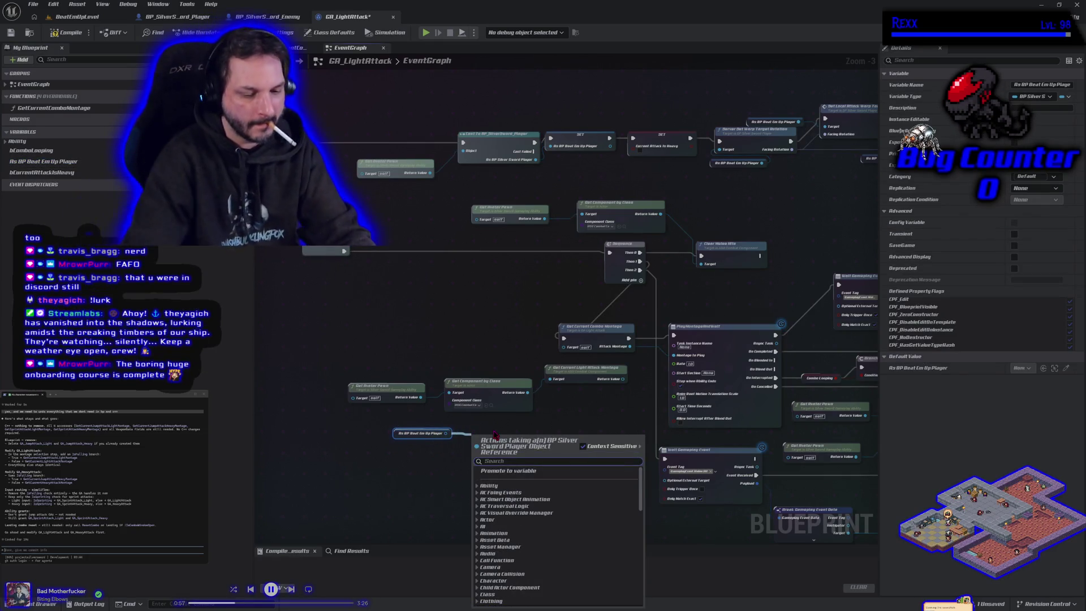
pyautogui.write('is fall')
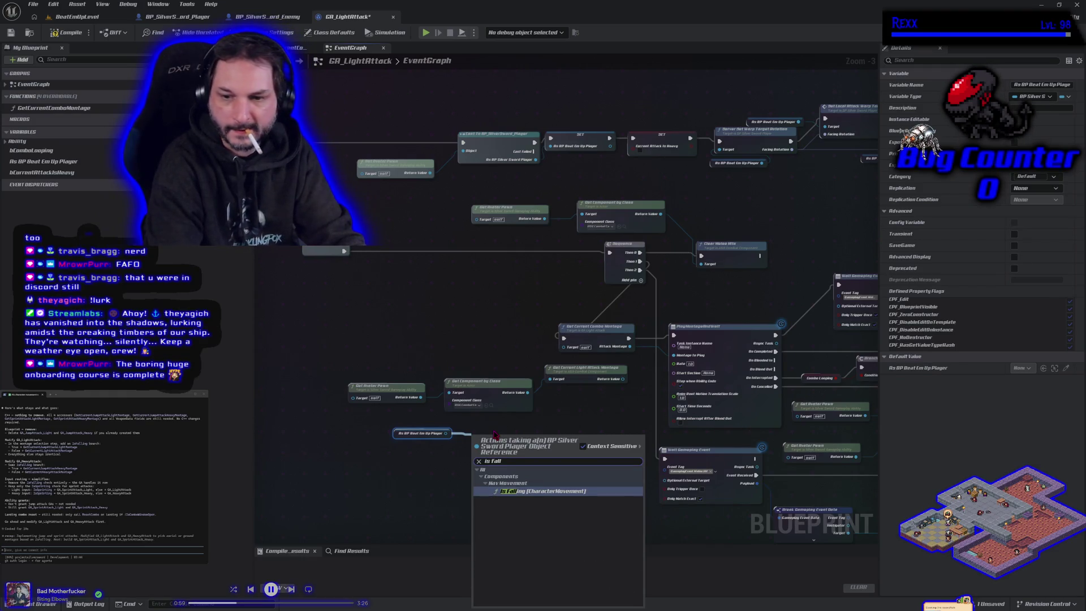
pyautogui.press('Return')
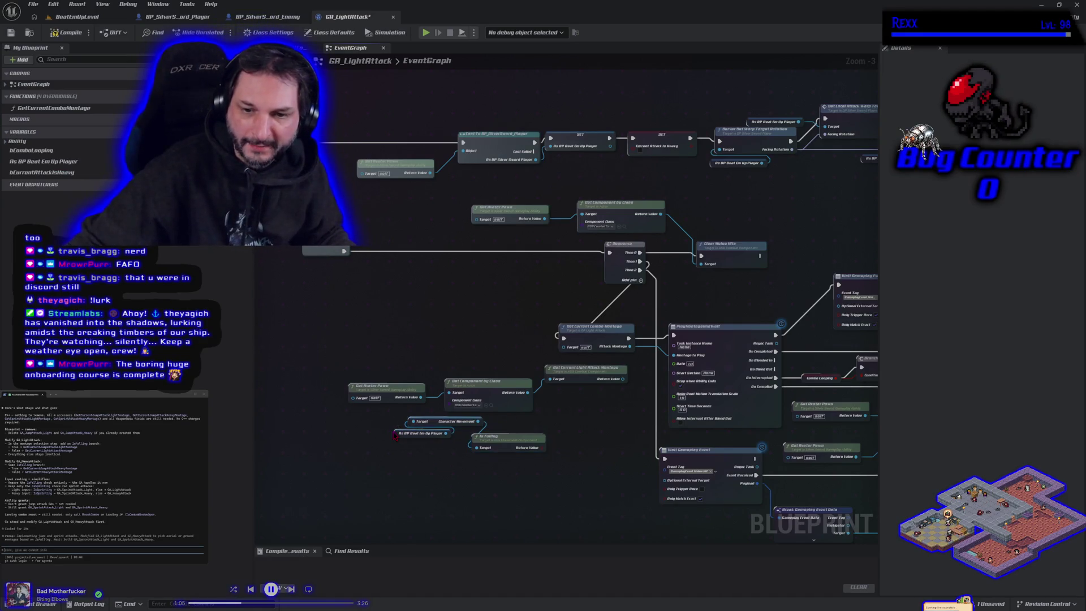
# Arrange the player reference, movement and Is Falling nodes together.
pyautogui.click(396, 434)
pyautogui.moveTo(396, 433); pyautogui.dragTo(355, 425)
pyautogui.moveTo(493, 443); pyautogui.dragTo(511, 439)
pyautogui.moveTo(438, 431); pyautogui.dragTo(352, 415)
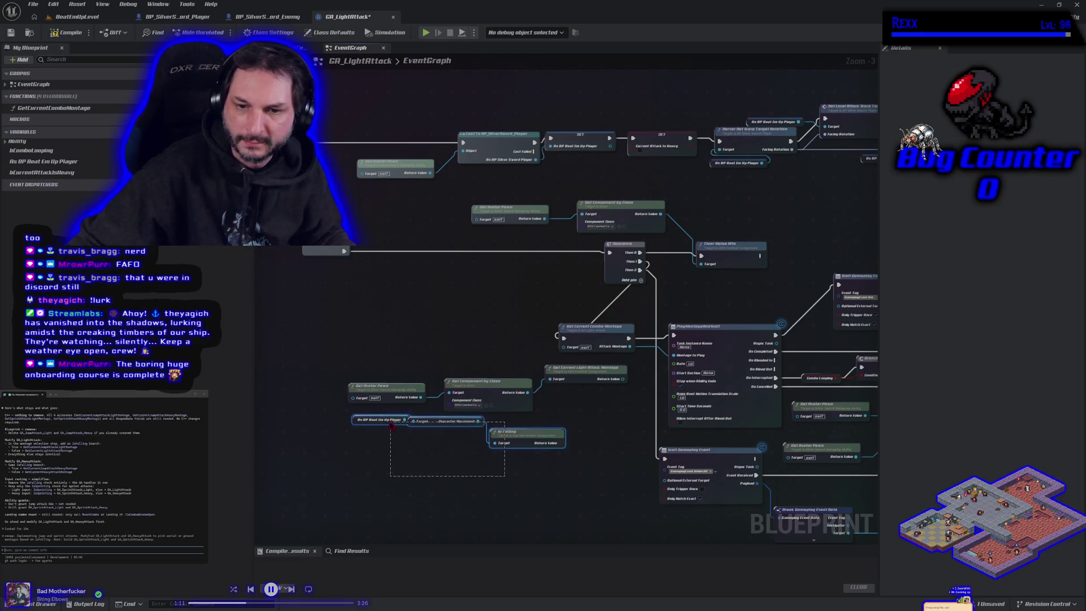
pyautogui.moveTo(521, 442); pyautogui.dragTo(508, 465)
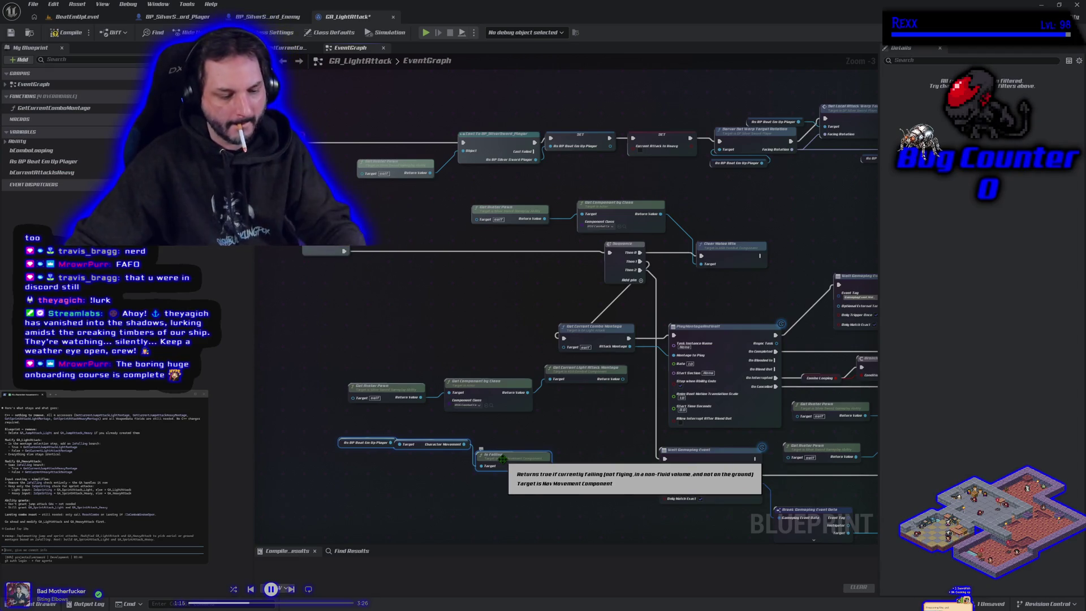
pyautogui.scroll(3, 512, 447)
pyautogui.moveTo(572, 440); pyautogui.dragTo(620, 450)
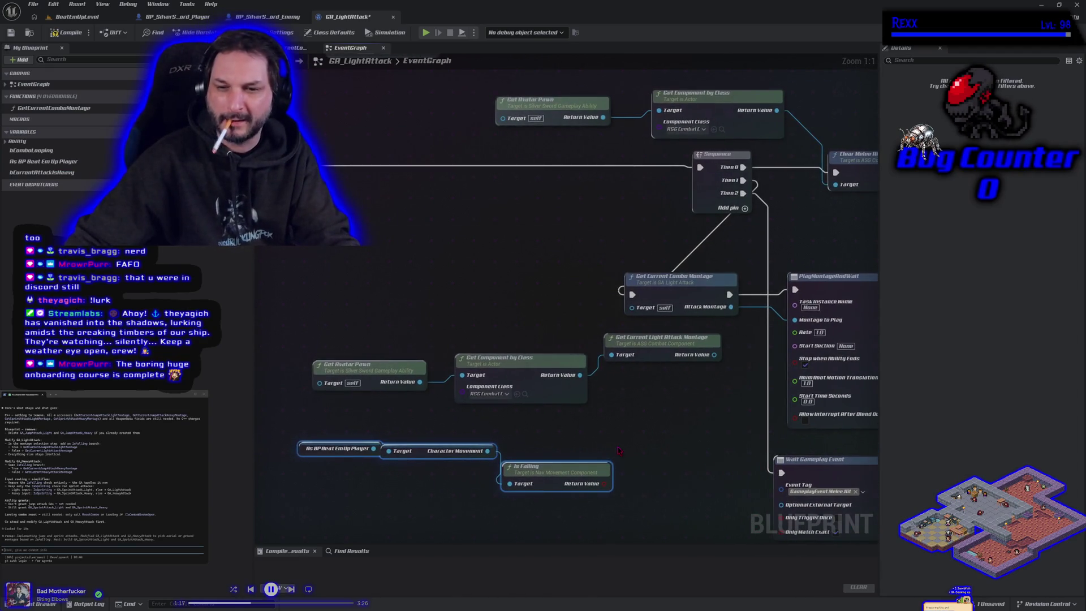
# Delete the old Get Avatar Pawn / Get Component light-attack montage chain.
pyautogui.moveTo(392, 349)
pyautogui.mouseDown()
pyautogui.moveTo(606, 371)
pyautogui.moveTo(603, 385)
pyautogui.moveTo(472, 390)
pyautogui.moveTo(622, 362)
pyautogui.mouseUp()
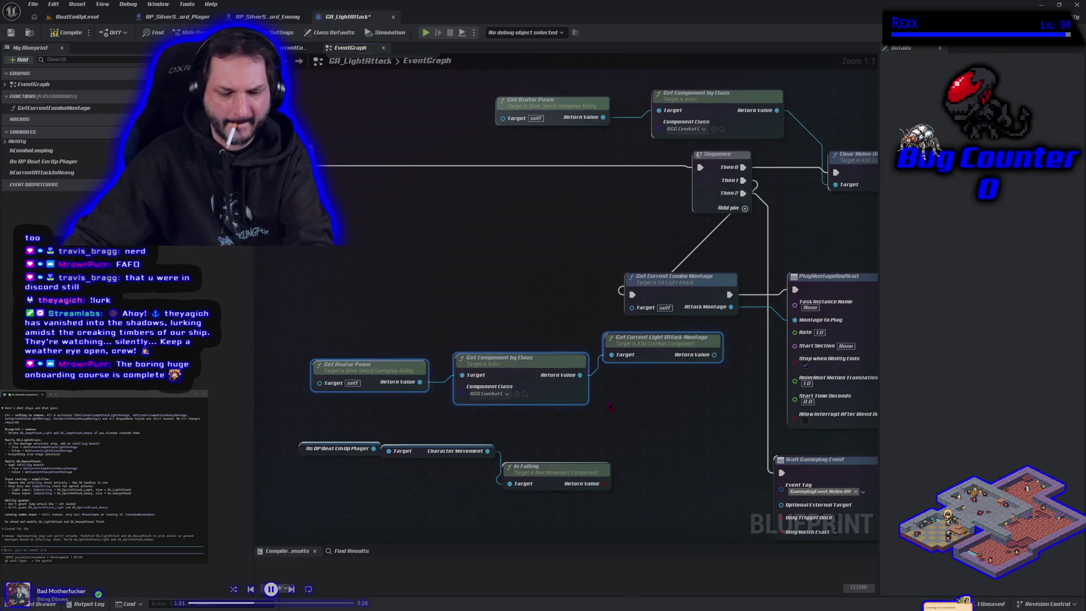
pyautogui.press('Delete')
pyautogui.moveTo(553, 473); pyautogui.dragTo(557, 439)
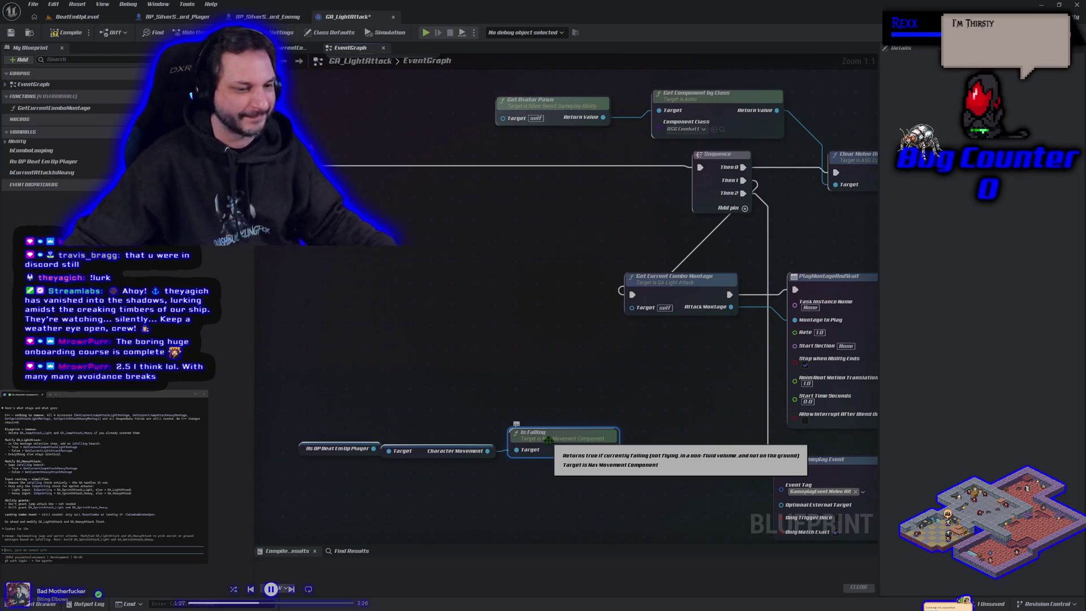
pyautogui.moveTo(297, 371)
pyautogui.mouseDown()
pyautogui.moveTo(558, 461)
pyautogui.moveTo(528, 366)
pyautogui.mouseUp()
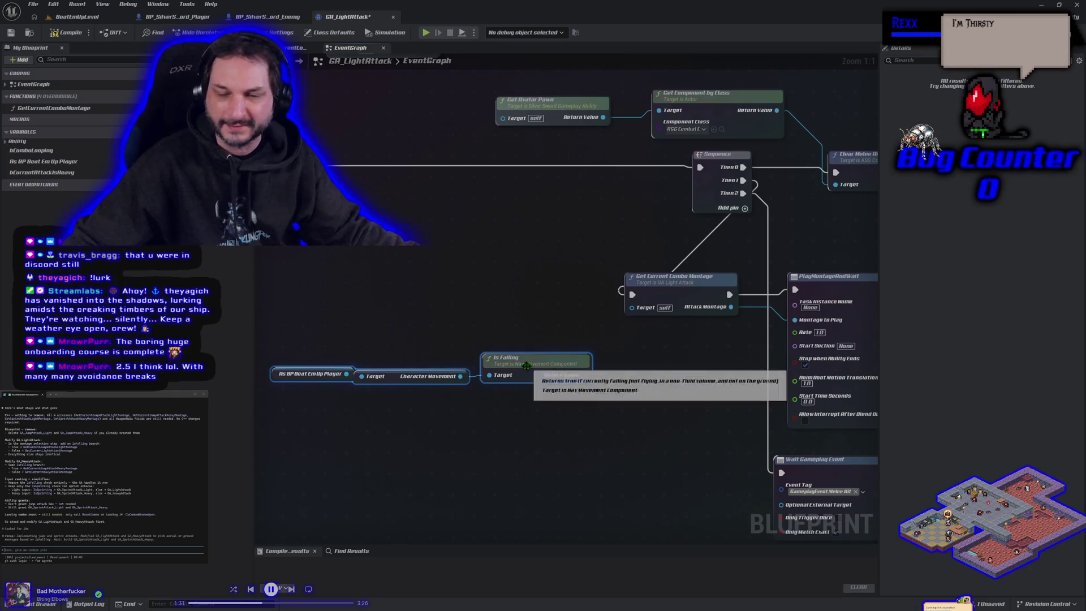
pyautogui.click(400, 504)
pyautogui.moveTo(321, 460); pyautogui.dragTo(377, 476)
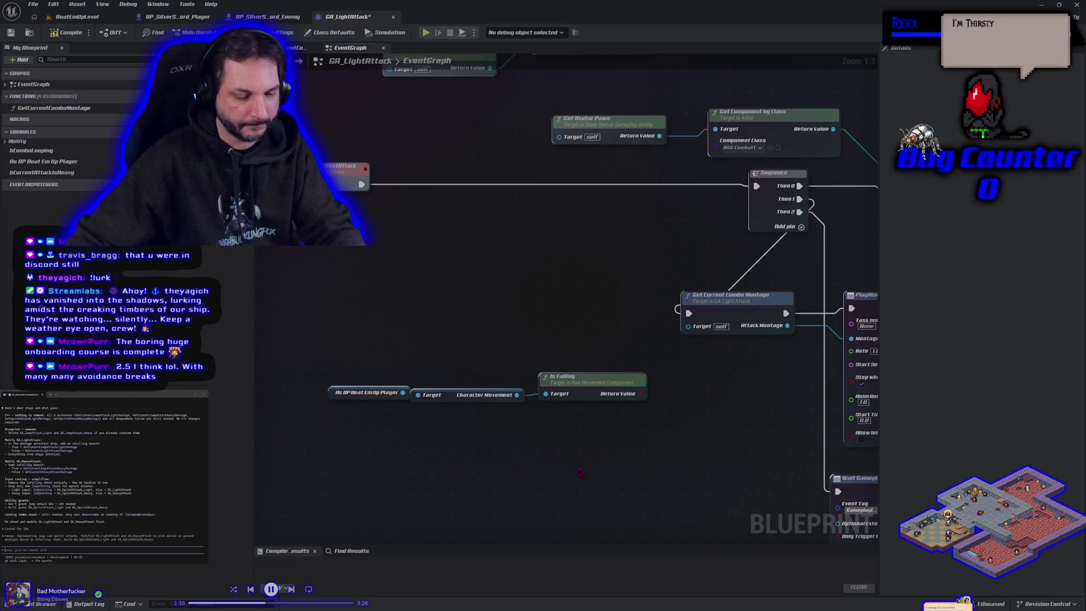
# Add a Branch on Is Falling, routing execution through it with False to the combo montage lookup.
pyautogui.click(683, 374)
pyautogui.moveTo(640, 393)
pyautogui.mouseDown()
pyautogui.moveTo(684, 396)
pyautogui.moveTo(717, 366)
pyautogui.moveTo(702, 361)
pyautogui.mouseUp()
pyautogui.moveTo(688, 442); pyautogui.dragTo(322, 378)
pyautogui.moveTo(691, 355)
pyautogui.mouseDown()
pyautogui.moveTo(675, 375)
pyautogui.moveTo(711, 369)
pyautogui.moveTo(596, 327)
pyautogui.moveTo(634, 352)
pyautogui.moveTo(616, 342)
pyautogui.moveTo(609, 299)
pyautogui.mouseUp()
pyautogui.moveTo(689, 313); pyautogui.dragTo(587, 301)
pyautogui.moveTo(651, 315); pyautogui.dragTo(690, 315)
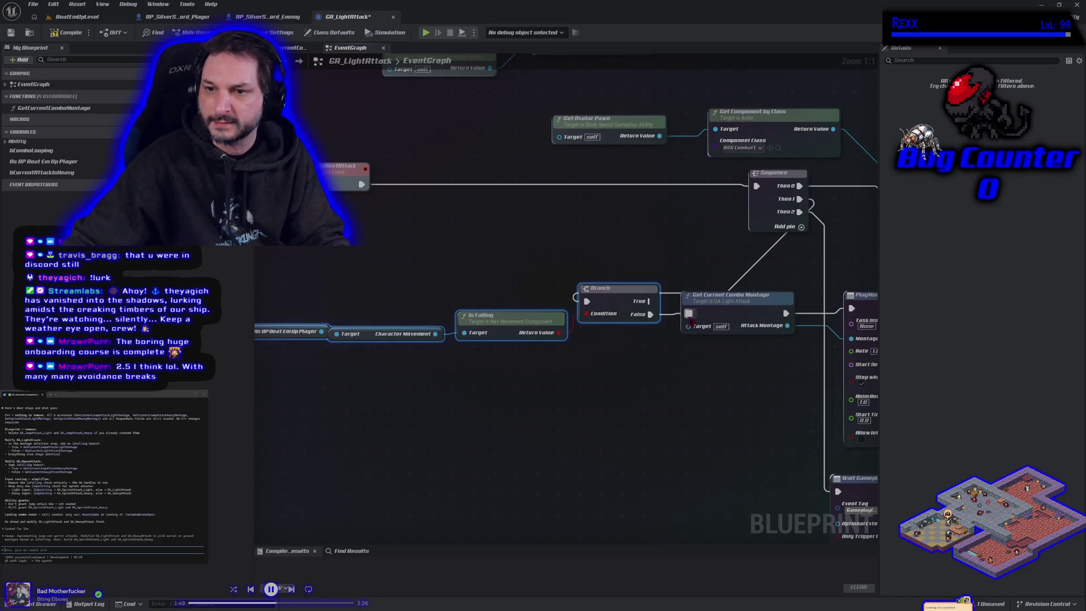
# Move the branch group left and add a reroute point on its incoming wire.
pyautogui.scroll(-4, 694, 374)
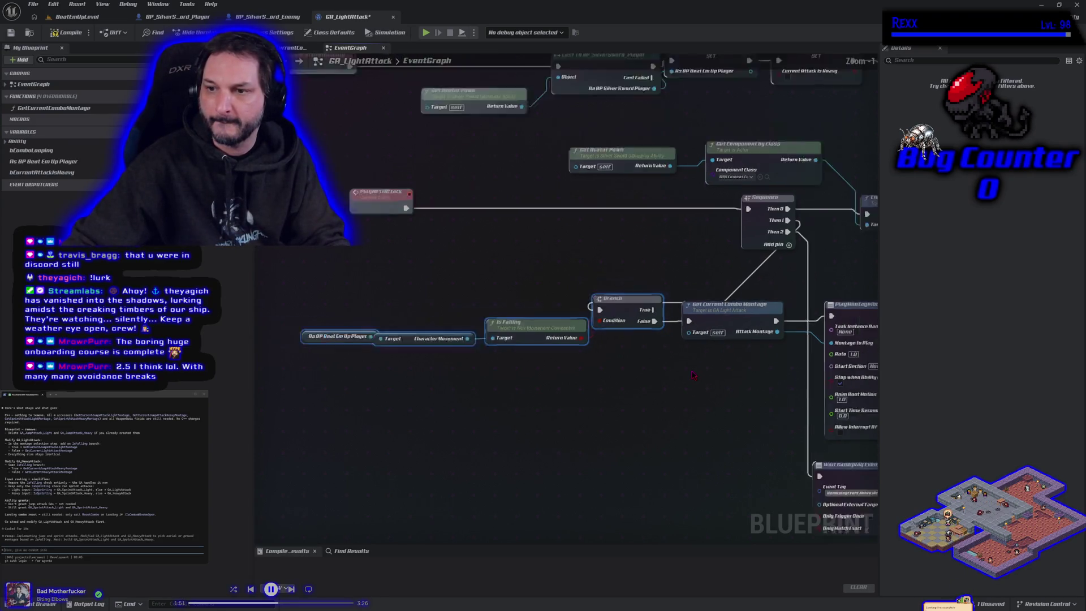
pyautogui.moveTo(445, 365); pyautogui.dragTo(528, 381)
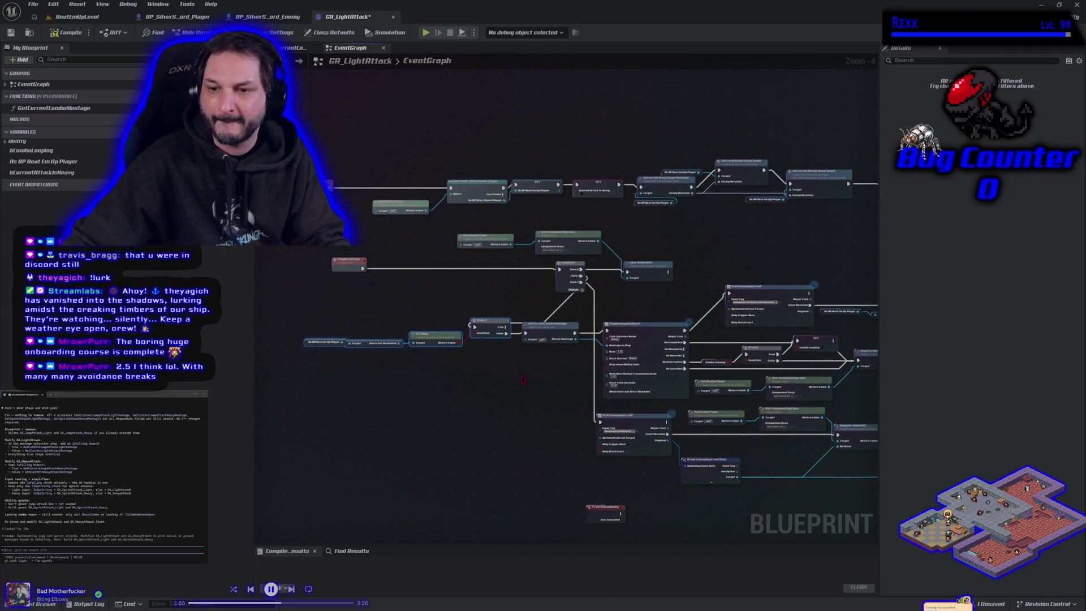
pyautogui.scroll(1, 522, 379)
pyautogui.moveTo(521, 379); pyautogui.dragTo(597, 399)
pyautogui.moveTo(357, 298); pyautogui.dragTo(545, 400)
pyautogui.moveTo(546, 335); pyautogui.dragTo(444, 324)
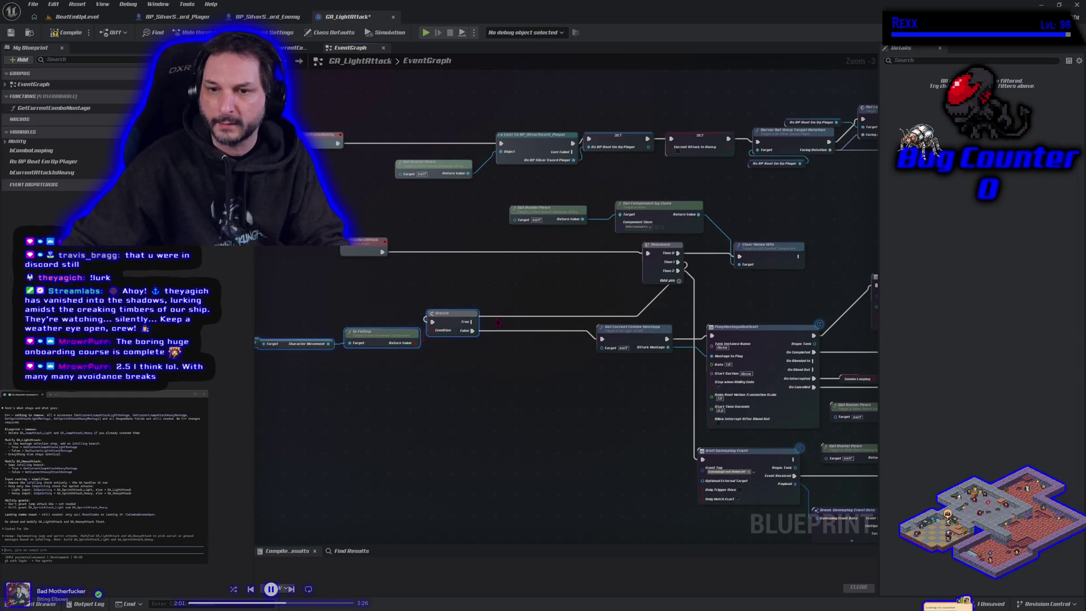
pyautogui.doubleClick(487, 316)
pyautogui.moveTo(488, 316)
pyautogui.mouseDown()
pyautogui.moveTo(488, 304)
pyautogui.moveTo(474, 304)
pyautogui.mouseUp()
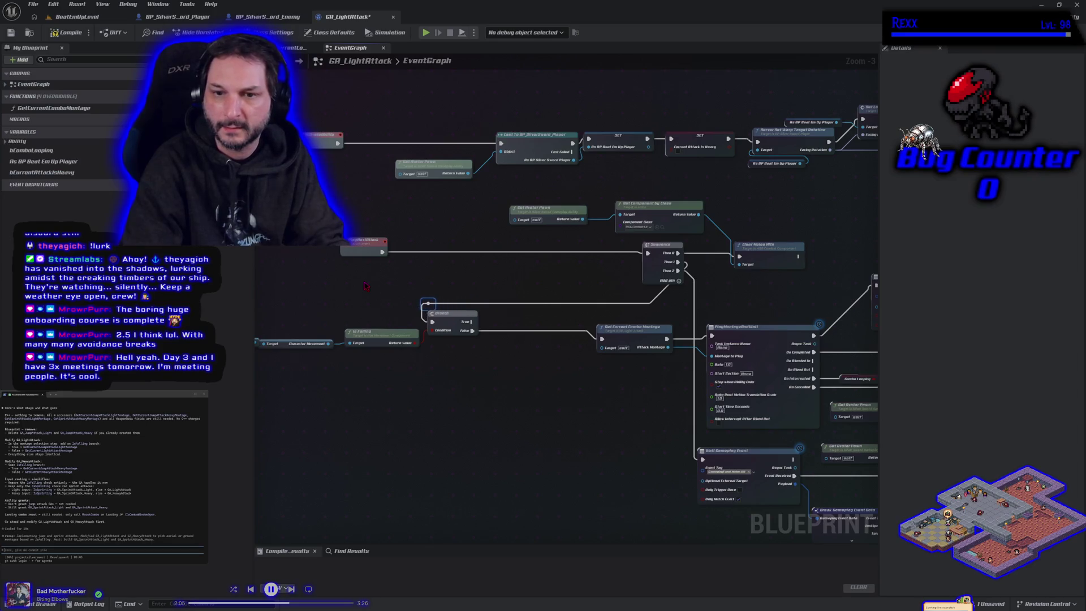
# Move the lower node block down and right, then select the Is Falling and Branch nodes.
pyautogui.scroll(-2, 396, 345)
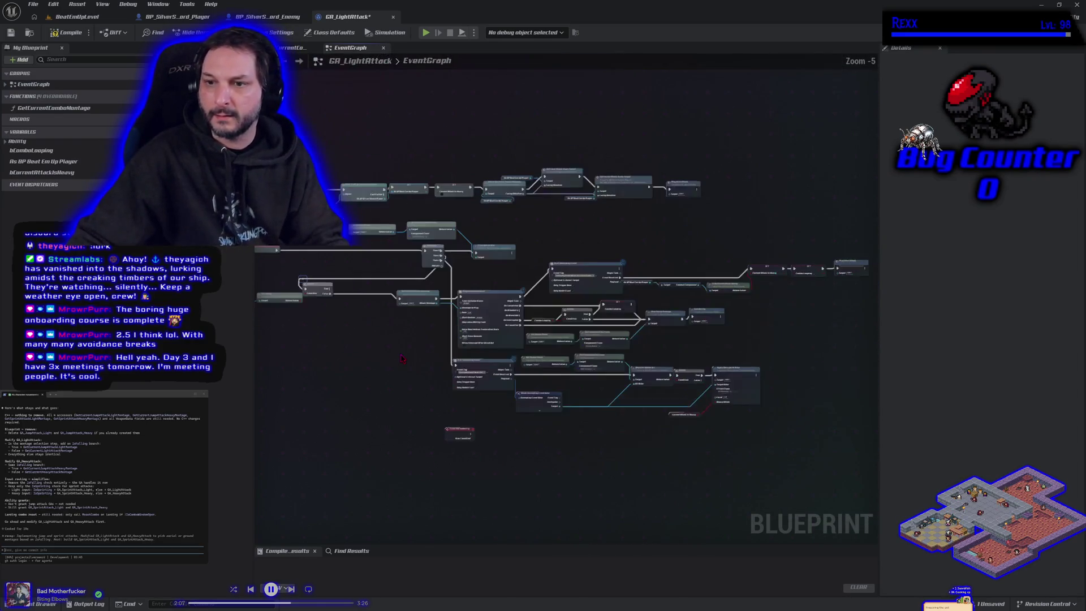
pyautogui.scroll(1, 401, 359)
pyautogui.scroll(-1, 430, 283)
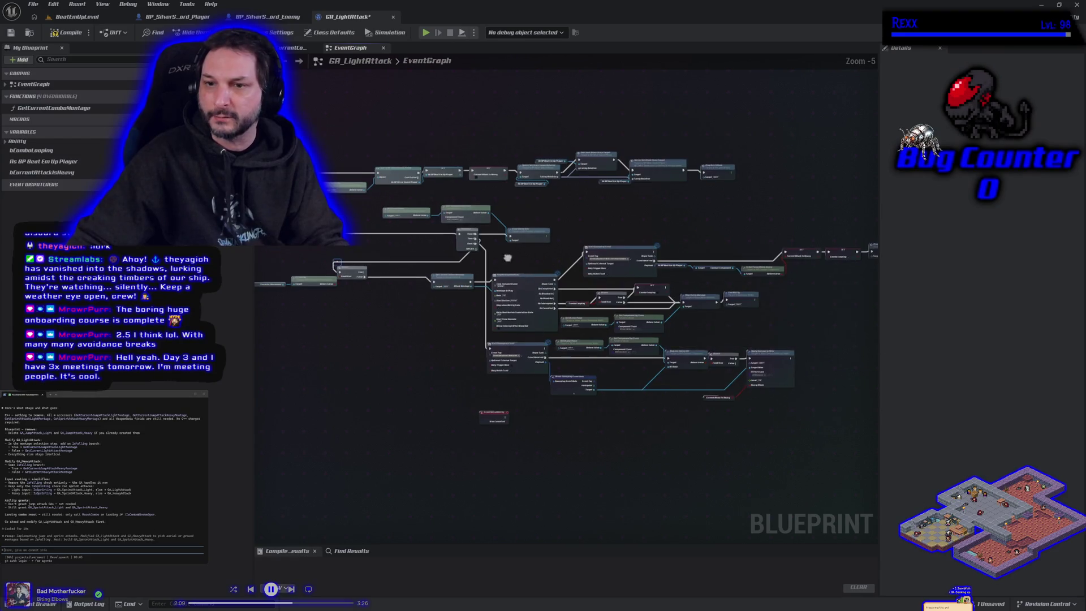
pyautogui.moveTo(443, 251); pyautogui.dragTo(408, 253)
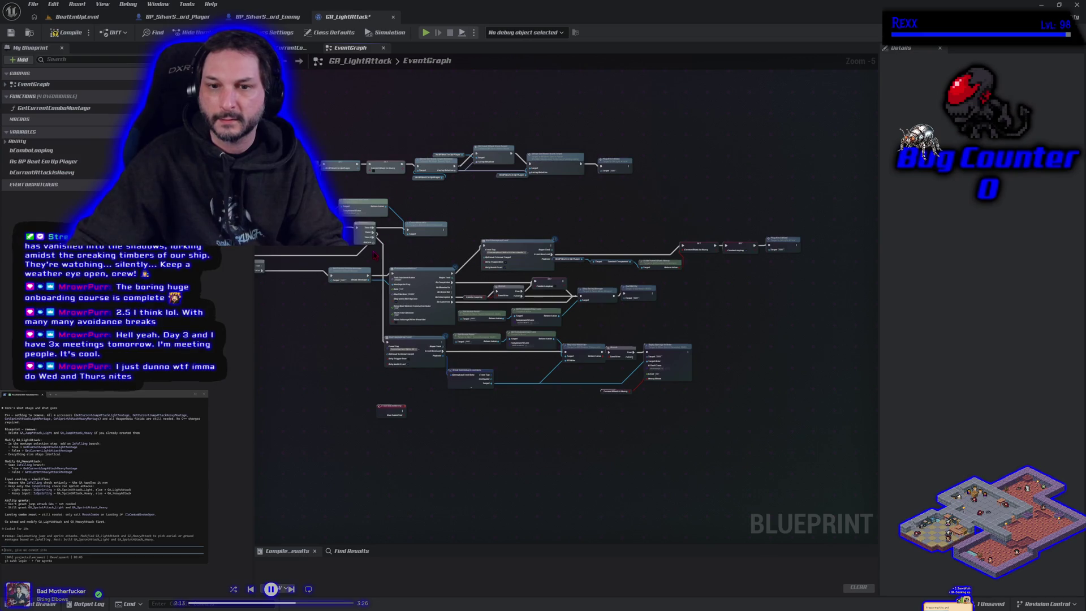
pyautogui.moveTo(357, 252)
pyautogui.mouseDown()
pyautogui.moveTo(560, 396)
pyautogui.moveTo(803, 419)
pyautogui.moveTo(706, 388)
pyautogui.mouseUp()
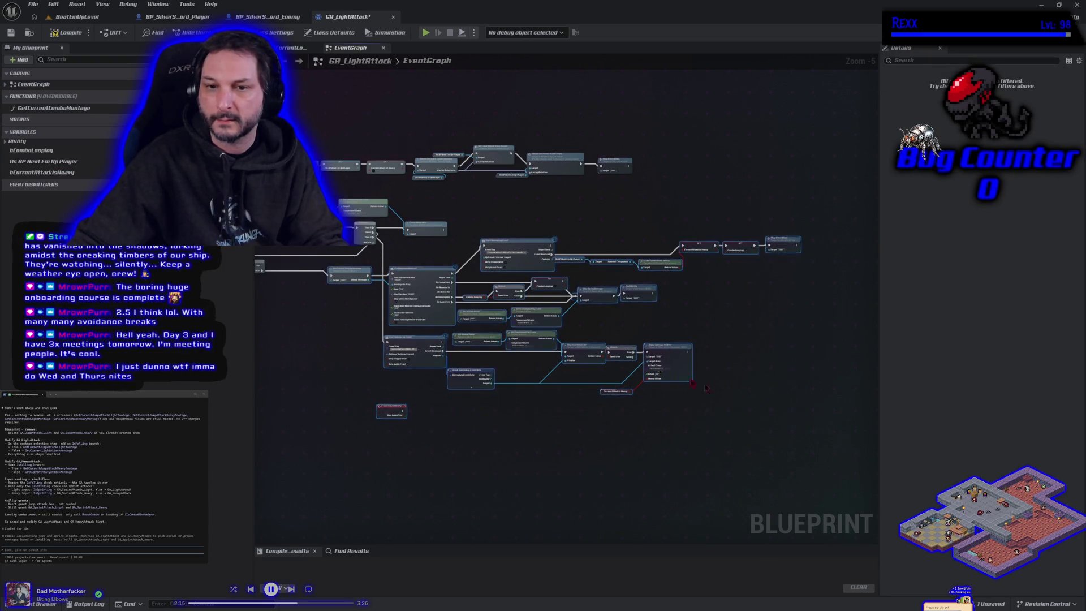
pyautogui.moveTo(507, 246); pyautogui.dragTo(518, 375)
pyautogui.moveTo(368, 339); pyautogui.dragTo(487, 341)
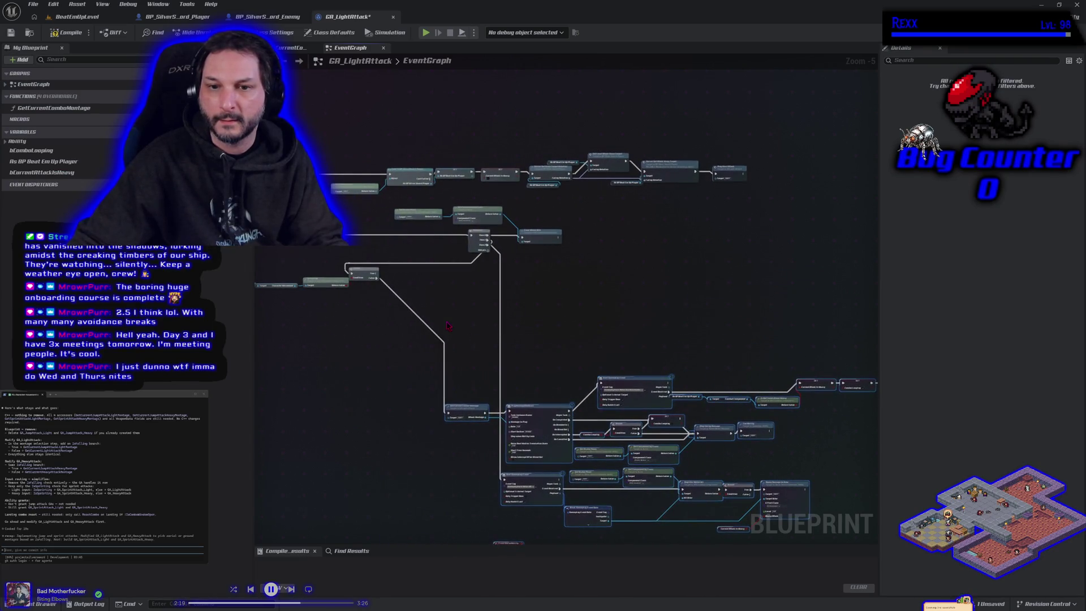
pyautogui.moveTo(545, 422); pyautogui.dragTo(674, 400)
pyautogui.moveTo(349, 335); pyautogui.dragTo(404, 355)
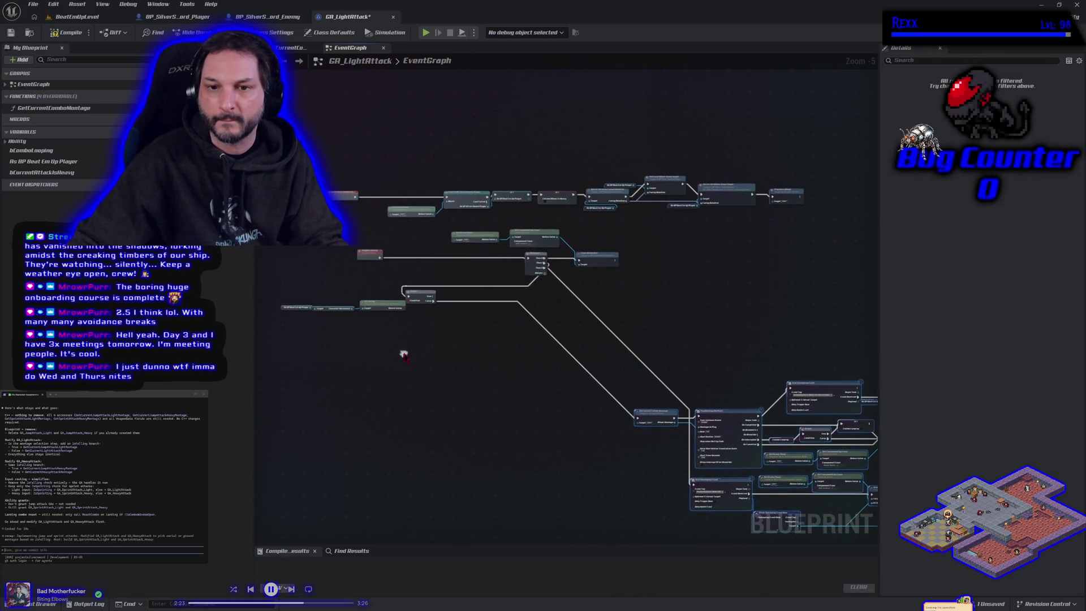
pyautogui.moveTo(343, 277)
pyautogui.mouseDown()
pyautogui.moveTo(431, 312)
pyautogui.moveTo(687, 315)
pyautogui.mouseUp()
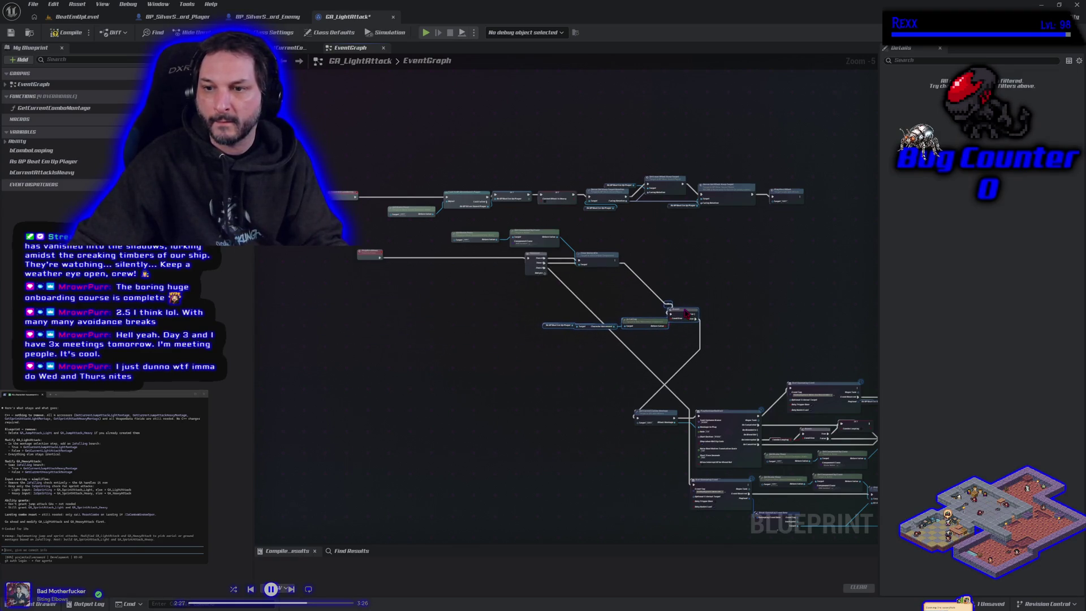
pyautogui.scroll(4, 669, 266)
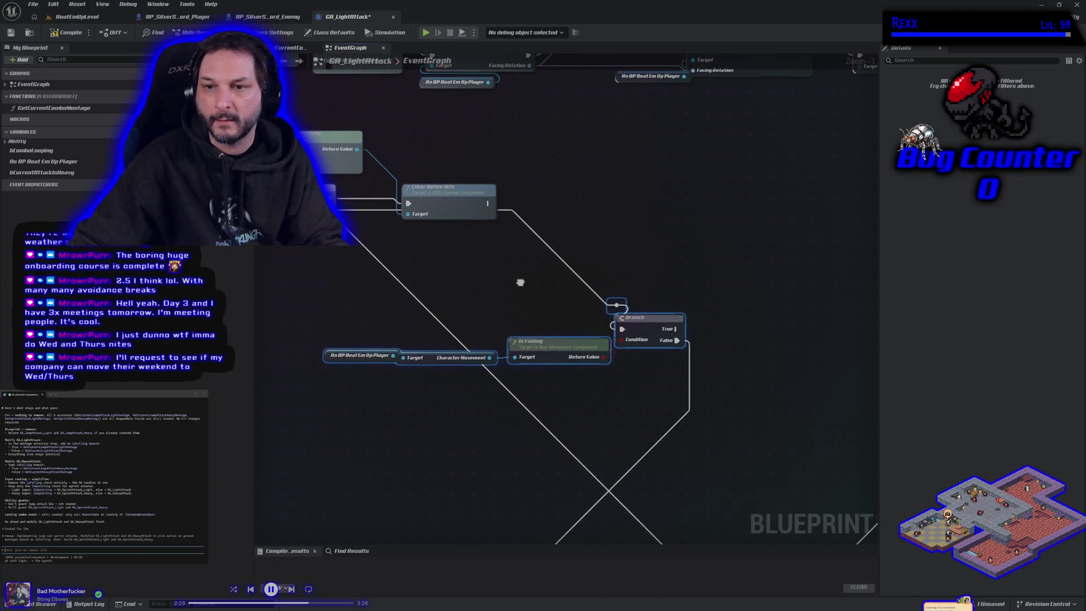
# Replace the old reroute knot by wiring Clear Melee Hits into the Branch via a new knot.
pyautogui.click(548, 294)
pyautogui.moveTo(618, 308); pyautogui.dragTo(618, 309)
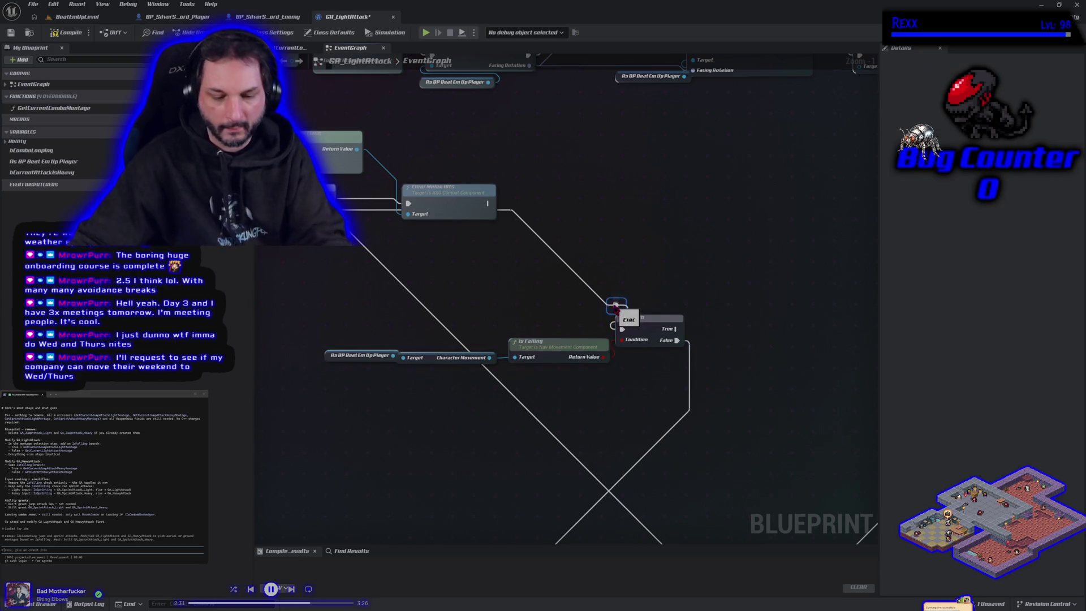
pyautogui.press('Delete')
pyautogui.moveTo(488, 203)
pyautogui.mouseDown()
pyautogui.moveTo(566, 294)
pyautogui.moveTo(622, 329)
pyautogui.mouseUp()
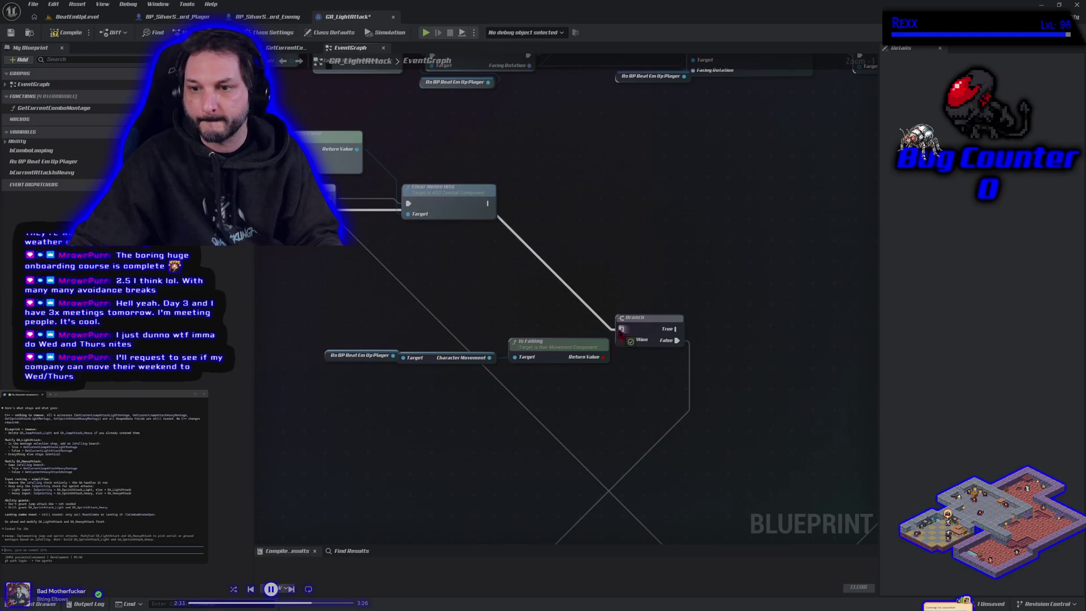
pyautogui.doubleClick(368, 222)
pyautogui.moveTo(367, 222); pyautogui.dragTo(367, 229)
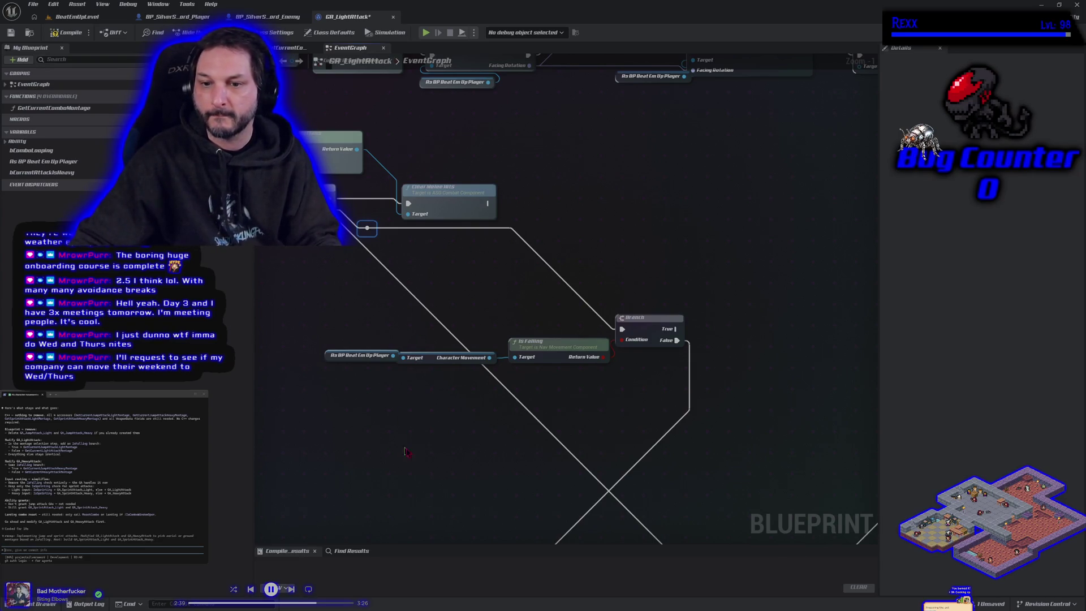
# Slide the lower nodes right, reroute the diagonal wire, and raise the player node.
pyautogui.scroll(-4, 405, 451)
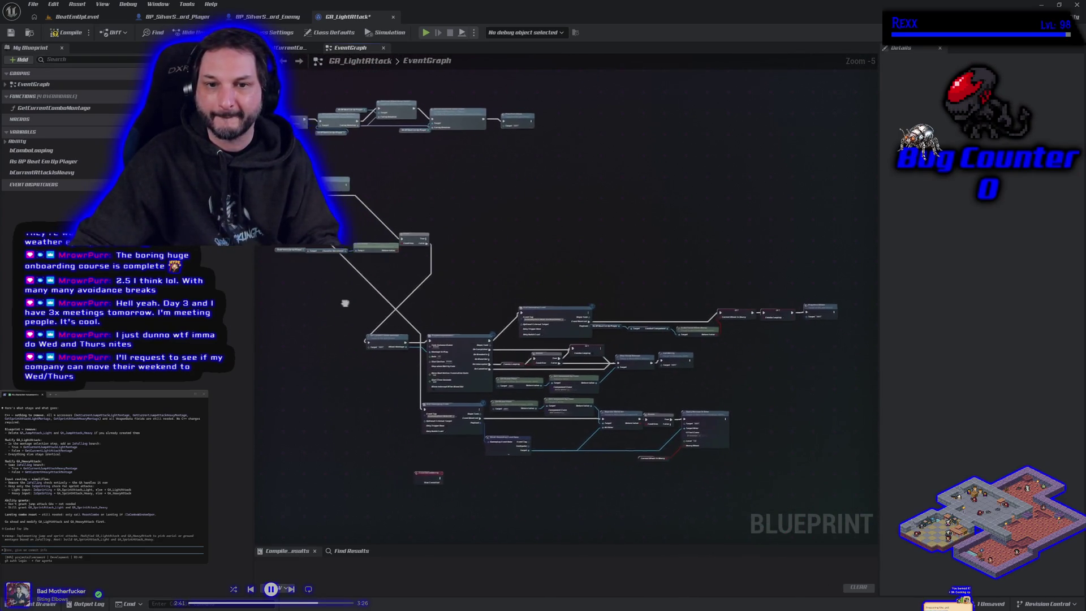
pyautogui.moveTo(345, 303); pyautogui.dragTo(356, 313)
pyautogui.moveTo(470, 367); pyautogui.dragTo(555, 367)
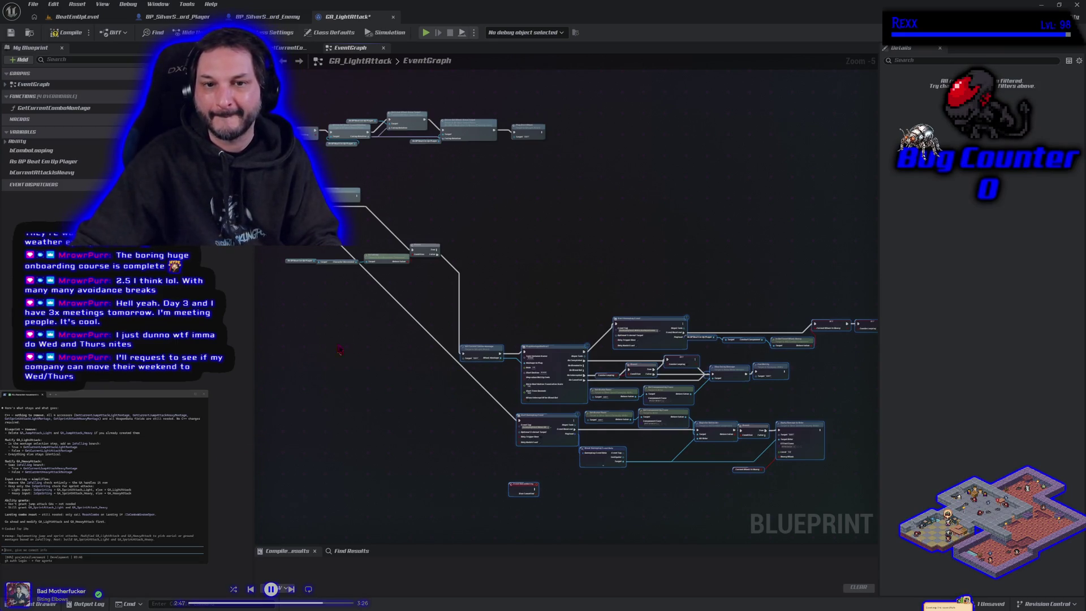
pyautogui.doubleClick(497, 398)
pyautogui.moveTo(495, 397)
pyautogui.mouseDown()
pyautogui.moveTo(339, 444)
pyautogui.moveTo(299, 442)
pyautogui.moveTo(295, 420)
pyautogui.mouseUp()
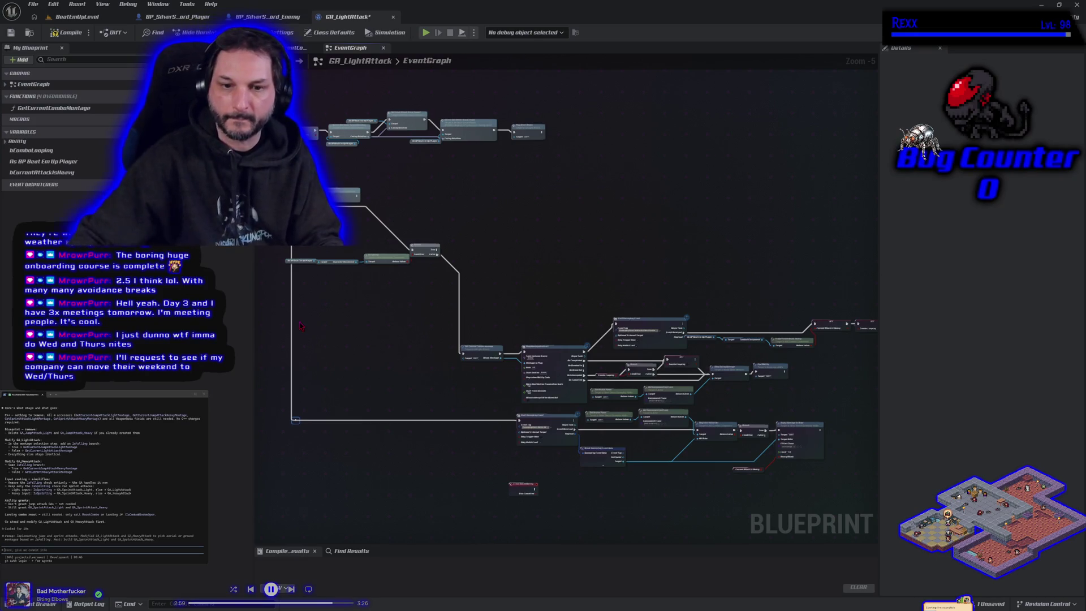
pyautogui.scroll(2, 335, 297)
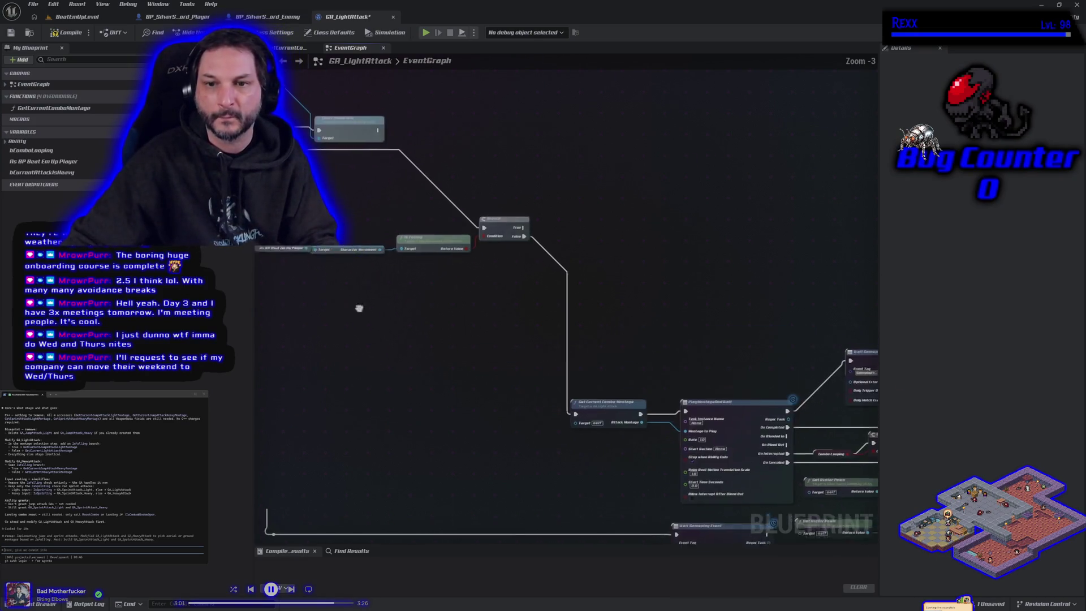
pyautogui.moveTo(431, 250)
pyautogui.mouseDown()
pyautogui.moveTo(512, 232)
pyautogui.moveTo(564, 238)
pyautogui.mouseUp()
# Compile GA_LightAttack successfully.
pyautogui.moveTo(529, 362)
pyautogui.mouseDown()
pyautogui.moveTo(670, 286)
pyautogui.moveTo(558, 267)
pyautogui.moveTo(791, 244)
pyautogui.mouseUp()
pyautogui.scroll(-3, 791, 244)
pyautogui.scroll(6, 552, 332)
pyautogui.scroll(-6, 553, 333)
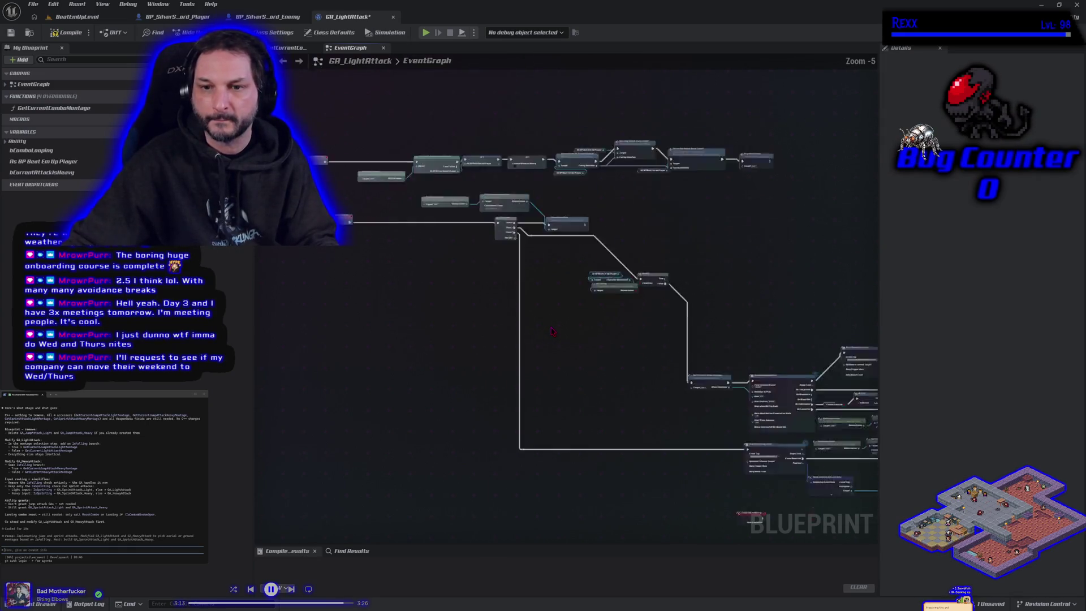
pyautogui.scroll(2, 442, 353)
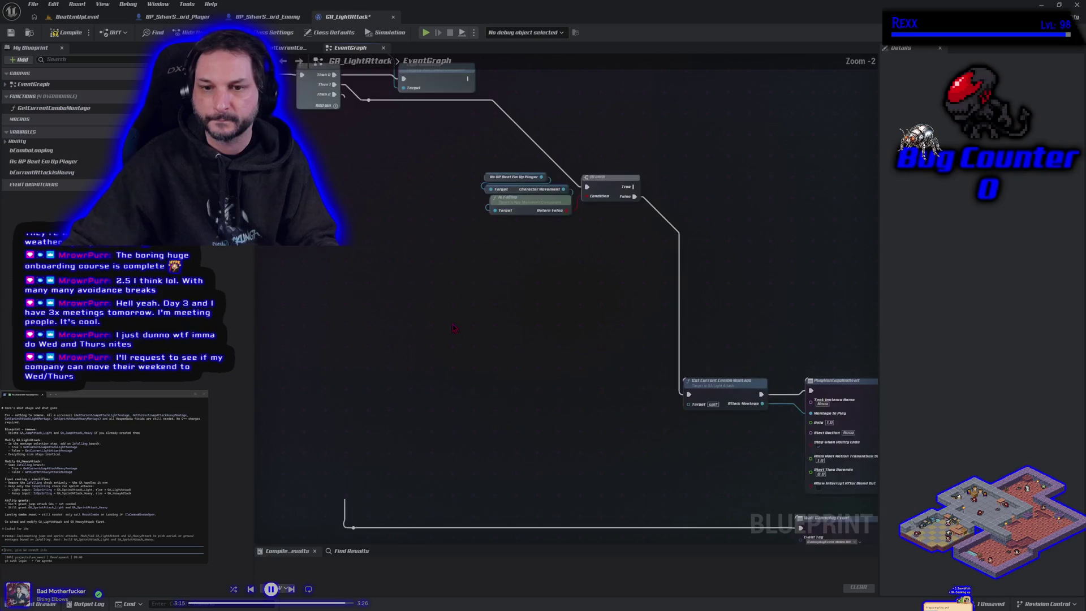
pyautogui.click(66, 32)
pyautogui.click(11, 33)
# Inspect the Get Current Combo Montage node on the Branch's False path.
pyautogui.moveTo(278, 290)
pyautogui.mouseDown()
pyautogui.moveTo(407, 306)
pyautogui.moveTo(456, 351)
pyautogui.mouseUp()
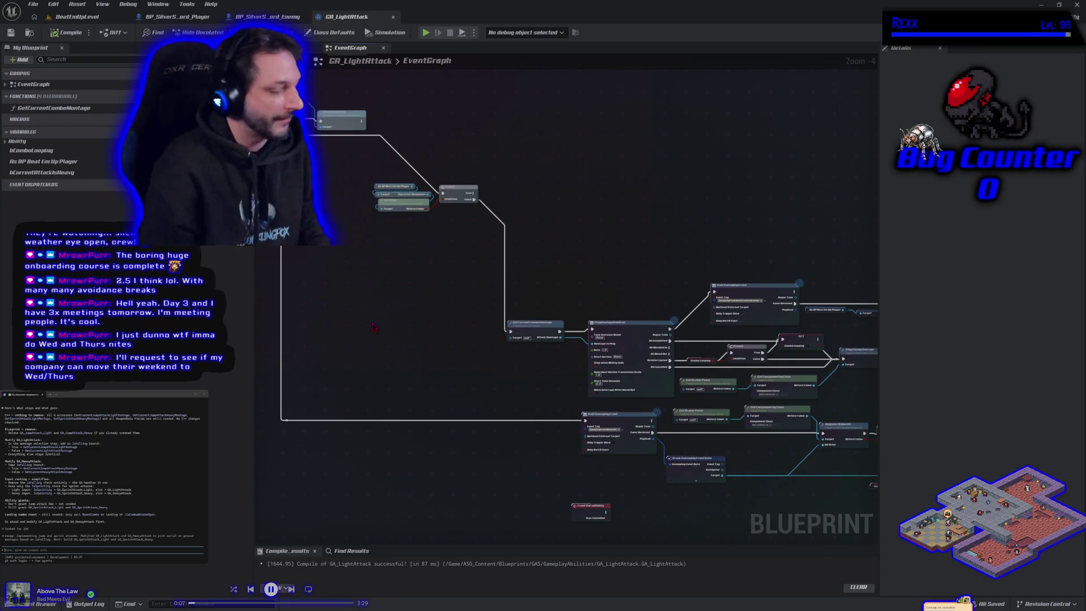
pyautogui.moveTo(511, 417)
pyautogui.mouseDown()
pyautogui.moveTo(381, 388)
pyautogui.moveTo(336, 414)
pyautogui.mouseUp()
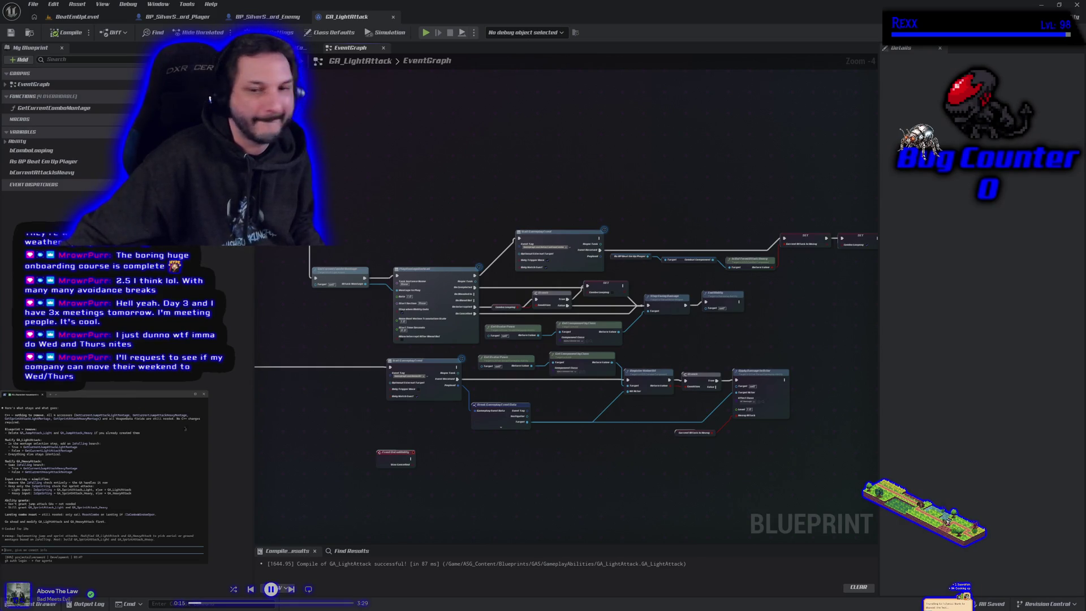
pyautogui.moveTo(318, 318); pyautogui.dragTo(419, 394)
pyautogui.scroll(3, 418, 394)
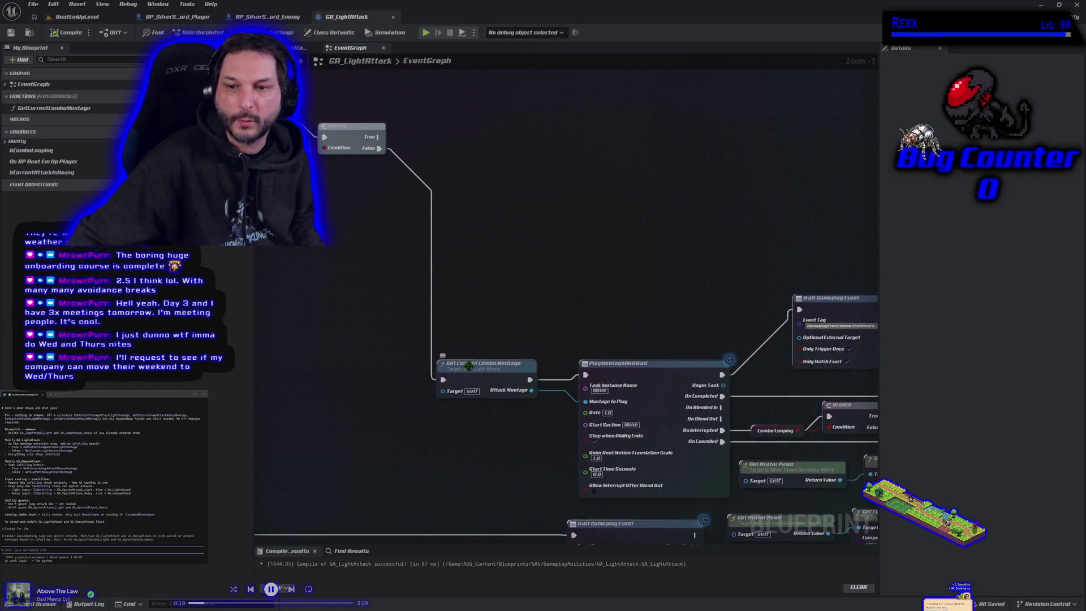
pyautogui.click(478, 374)
# Deselect the combo montage node and bring up the node search from the Branch's False output.
pyautogui.click(315, 376)
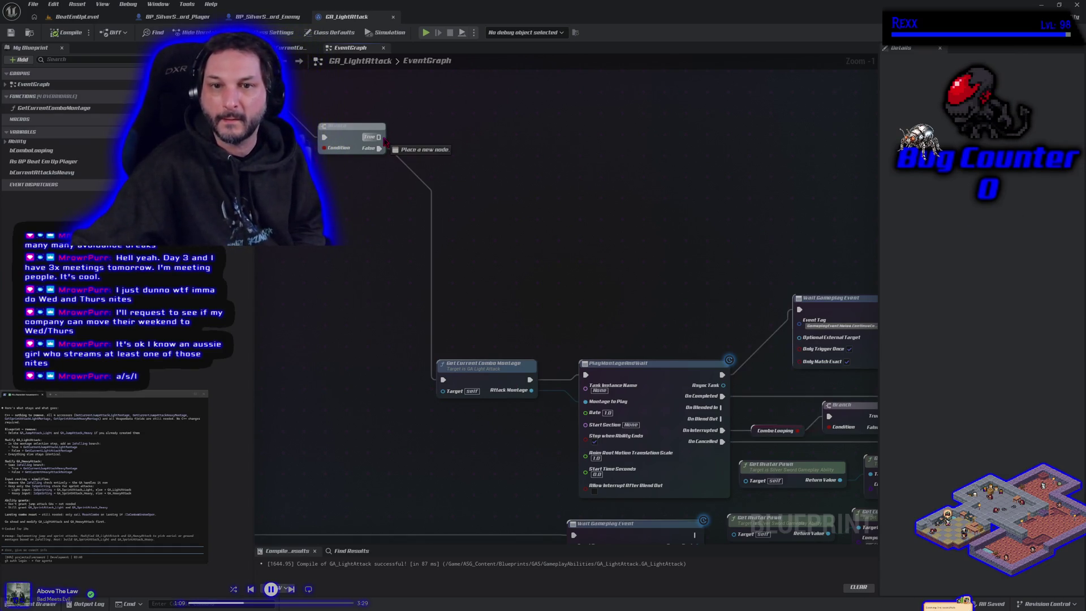
pyautogui.rightClick(502, 195)
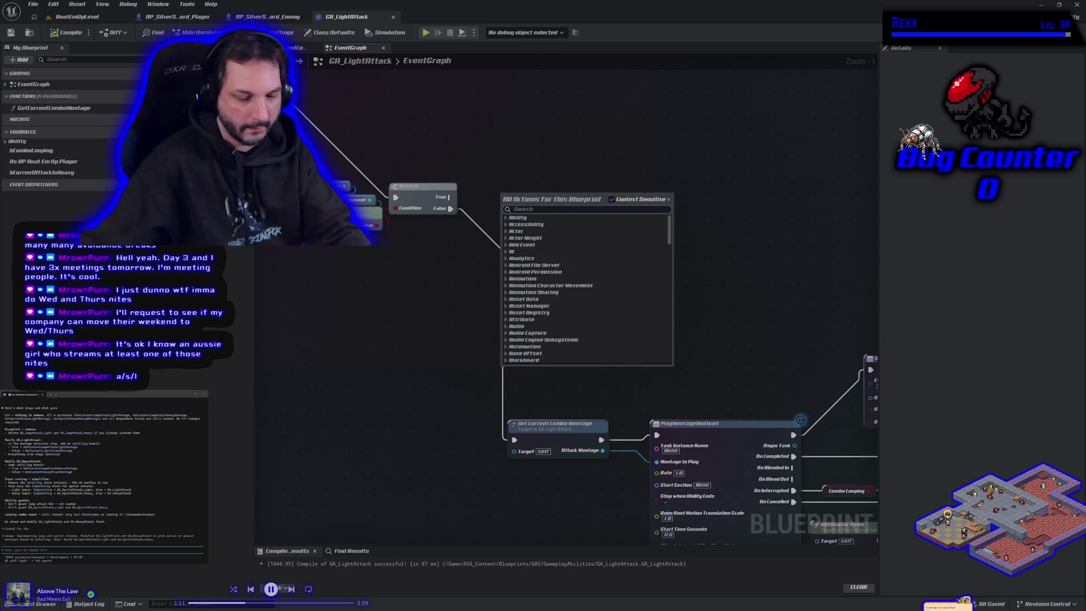
# Search 'get current jump', cancel the empty results, and select GetCurrentComboMontage in My Blueprint.
pyautogui.write('get current')
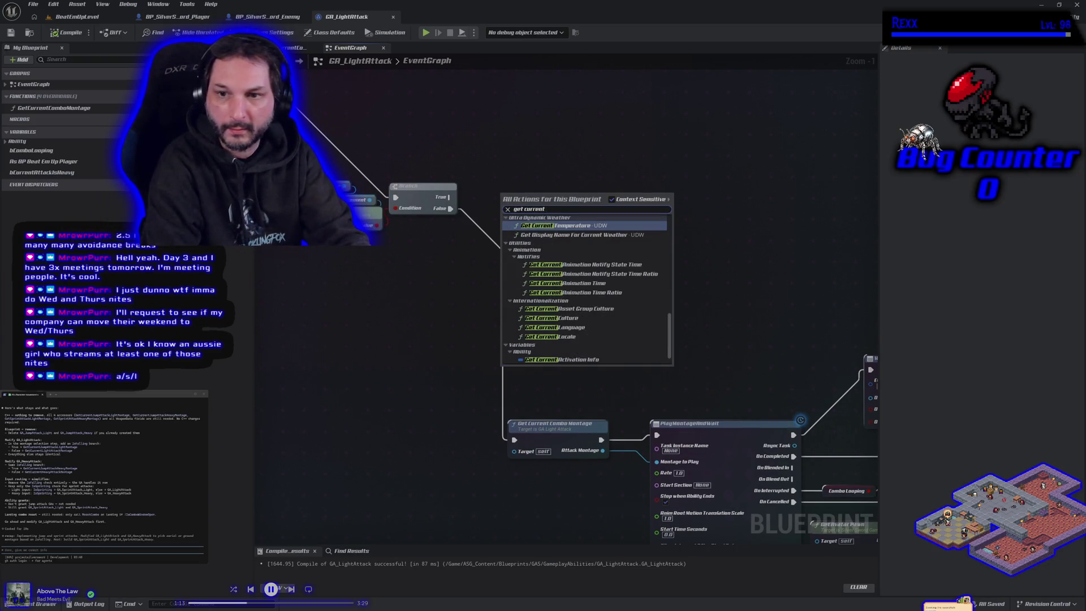
pyautogui.write(' jump')
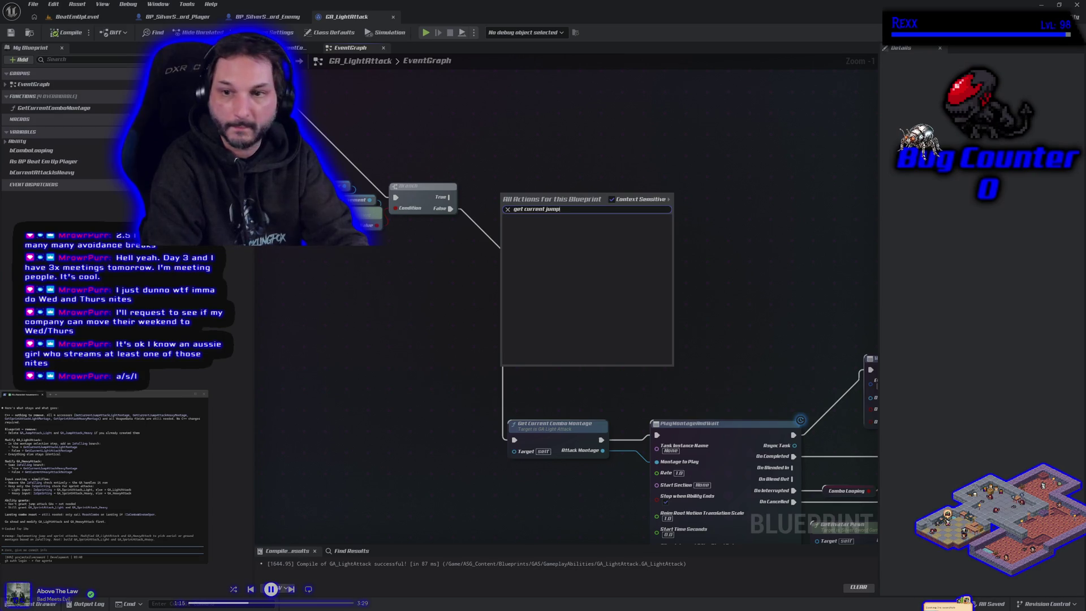
pyautogui.press('Escape')
pyautogui.moveTo(293, 294)
pyautogui.mouseDown()
pyautogui.moveTo(405, 294)
pyautogui.moveTo(414, 379)
pyautogui.moveTo(477, 396)
pyautogui.moveTo(460, 502)
pyautogui.moveTo(392, 417)
pyautogui.moveTo(375, 333)
pyautogui.mouseUp()
pyautogui.scroll(-1, 407, 293)
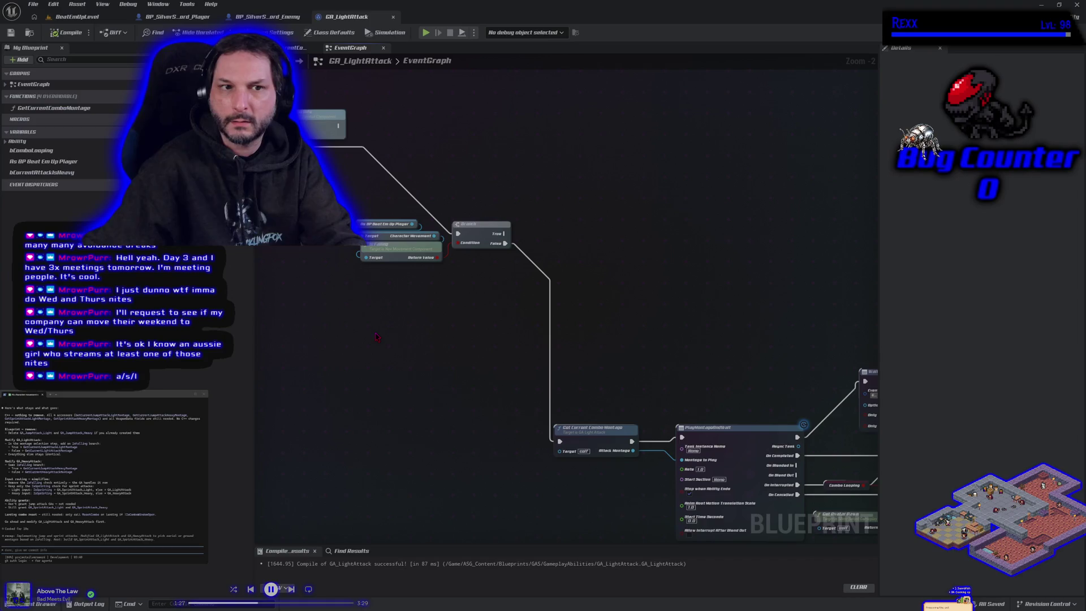
pyautogui.click(83, 112)
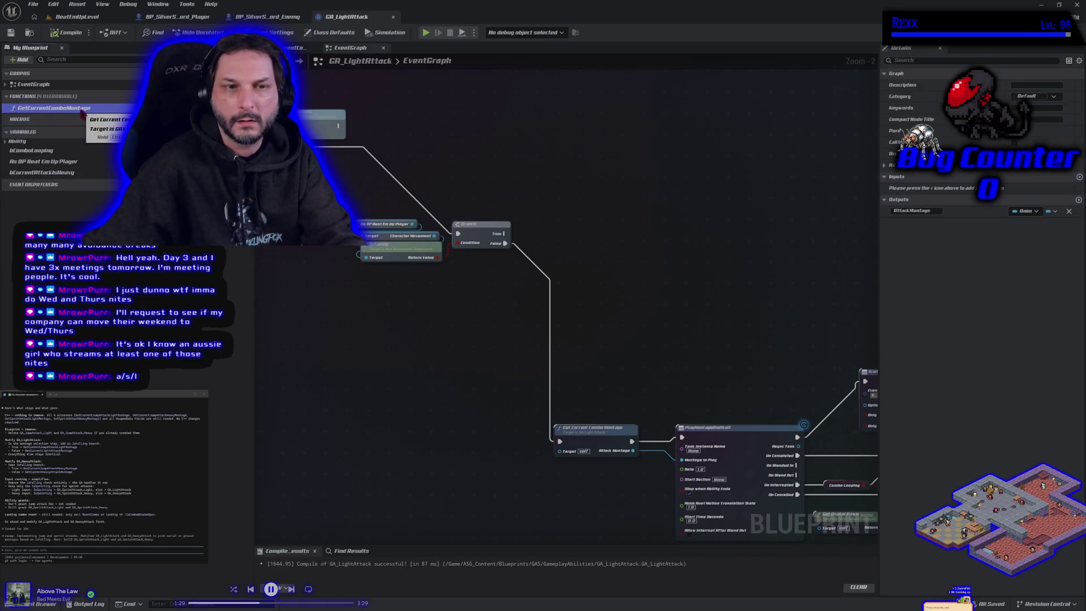
# Open GetCurrentComboMontage, duplicate it, and strip the _0 suffix from the copy's name.
pyautogui.doubleClick(83, 112)
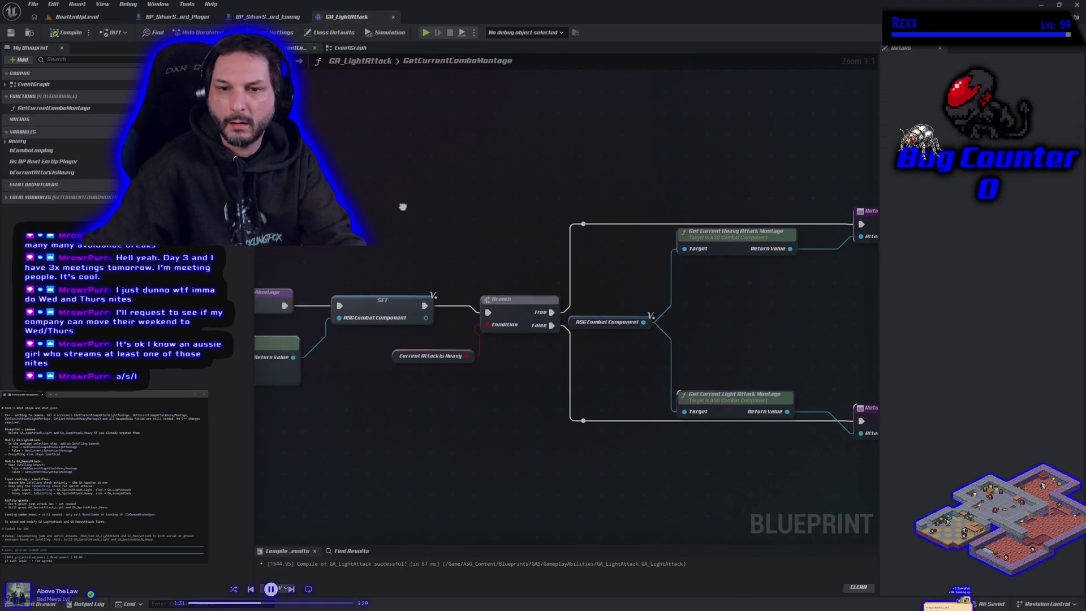
pyautogui.rightClick(50, 109)
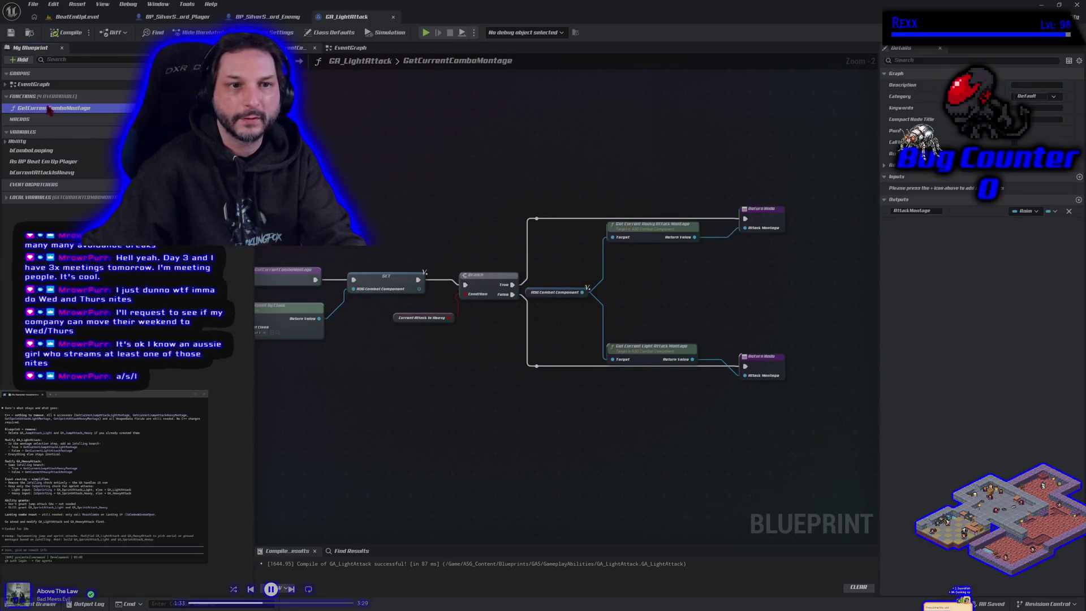
pyautogui.click(81, 175)
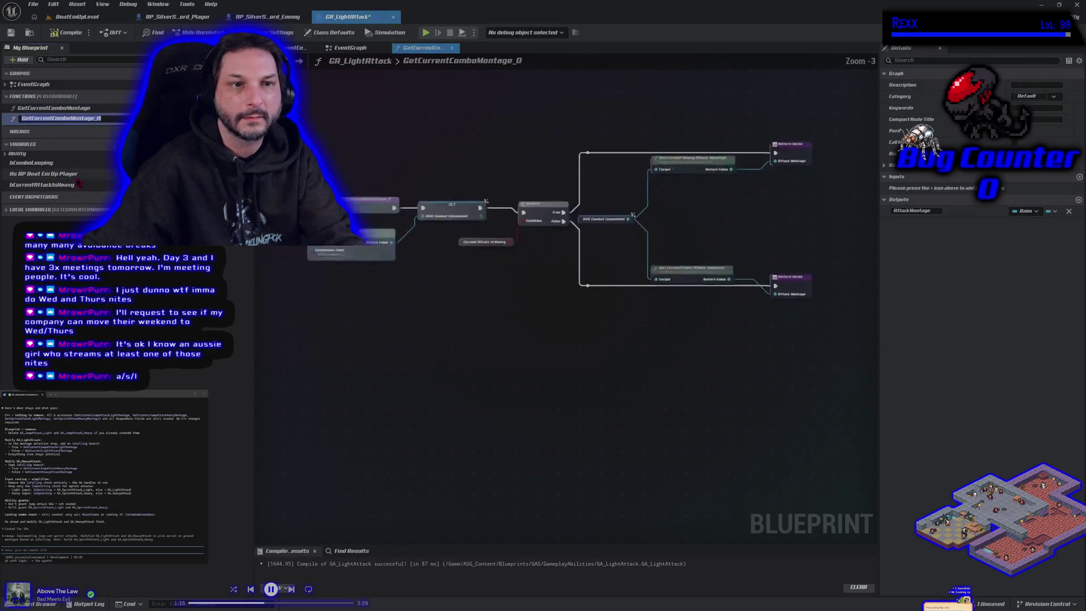
pyautogui.press('End')
pyautogui.press('BackSpace')
pyautogui.press('BackSpace')
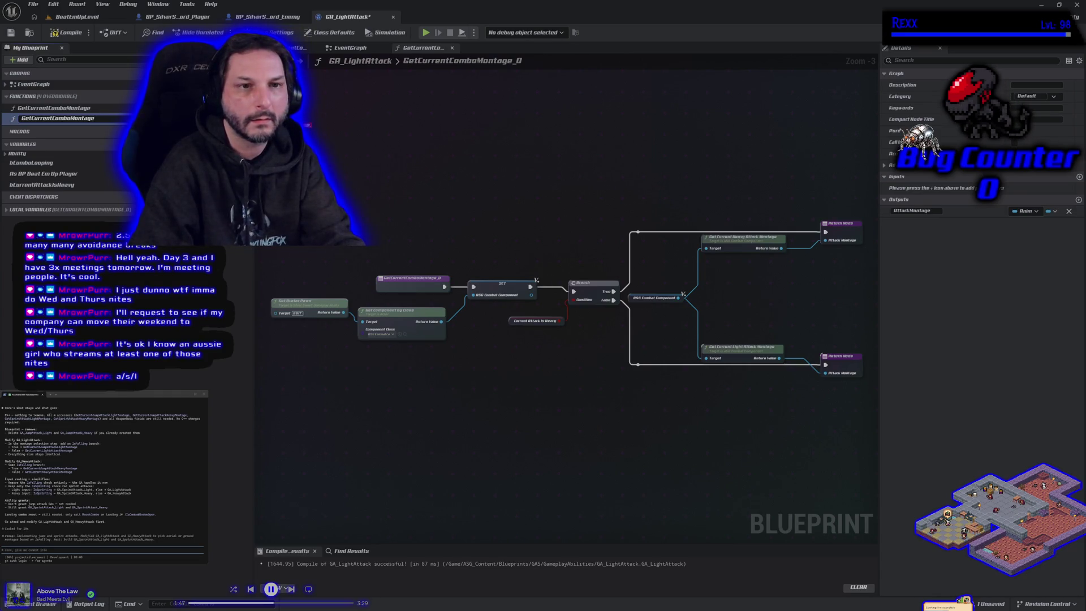
# Name the duplicated function GetCurrentJumpComboMontage.
pyautogui.write('Jump')
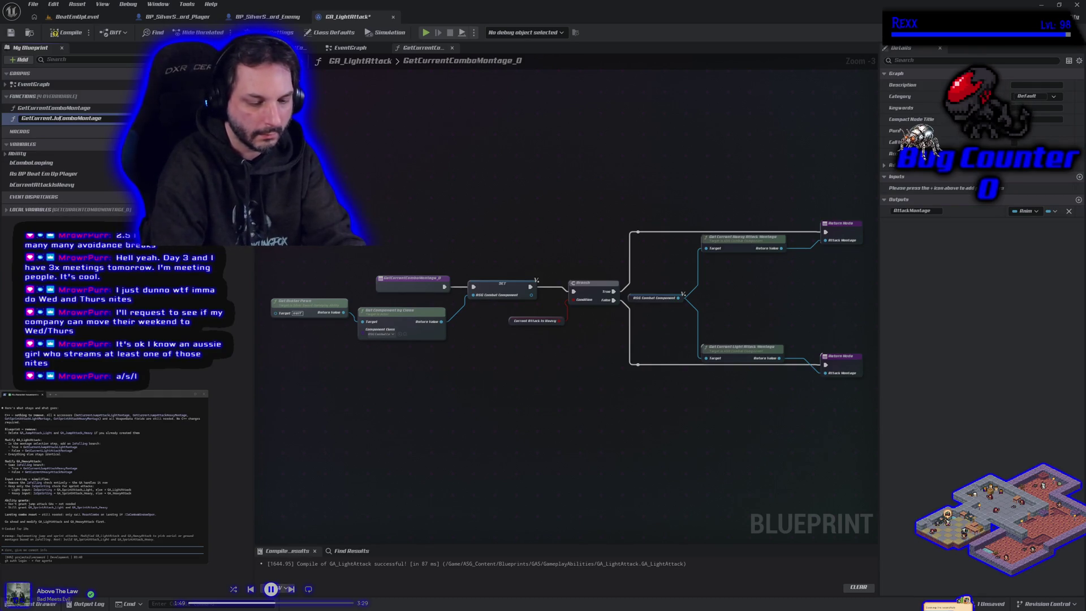
pyautogui.press('Return')
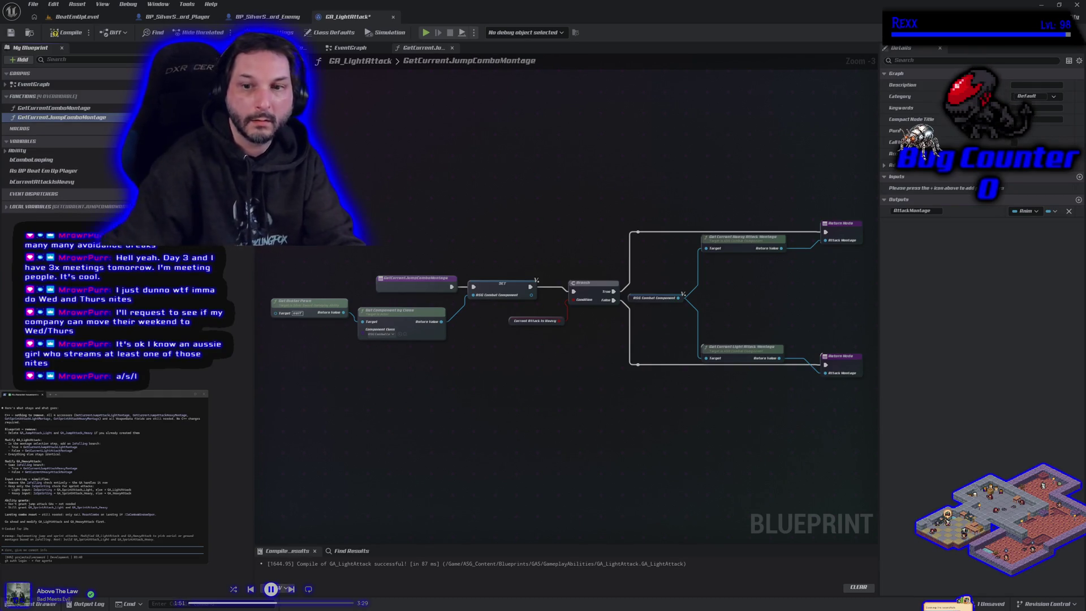
pyautogui.scroll(3, 696, 362)
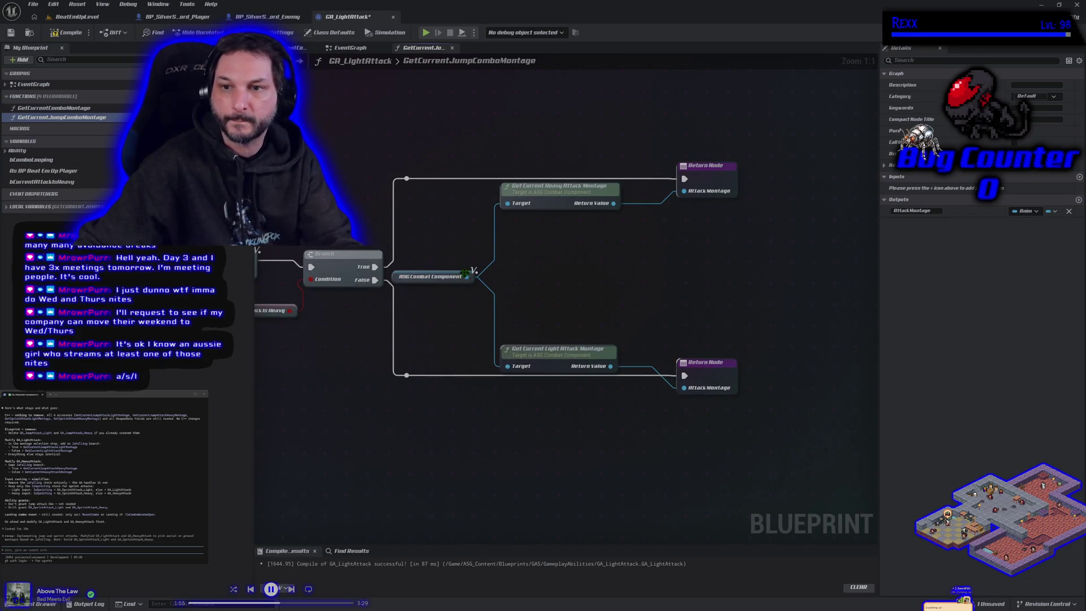
# Replace Get Current Light Attack Montage with Get Current Jump Attack Light Montage in its return.
pyautogui.click(442, 277)
pyautogui.moveTo(466, 276)
pyautogui.mouseDown()
pyautogui.moveTo(521, 288)
pyautogui.moveTo(515, 271)
pyautogui.mouseUp()
pyautogui.write('get c')
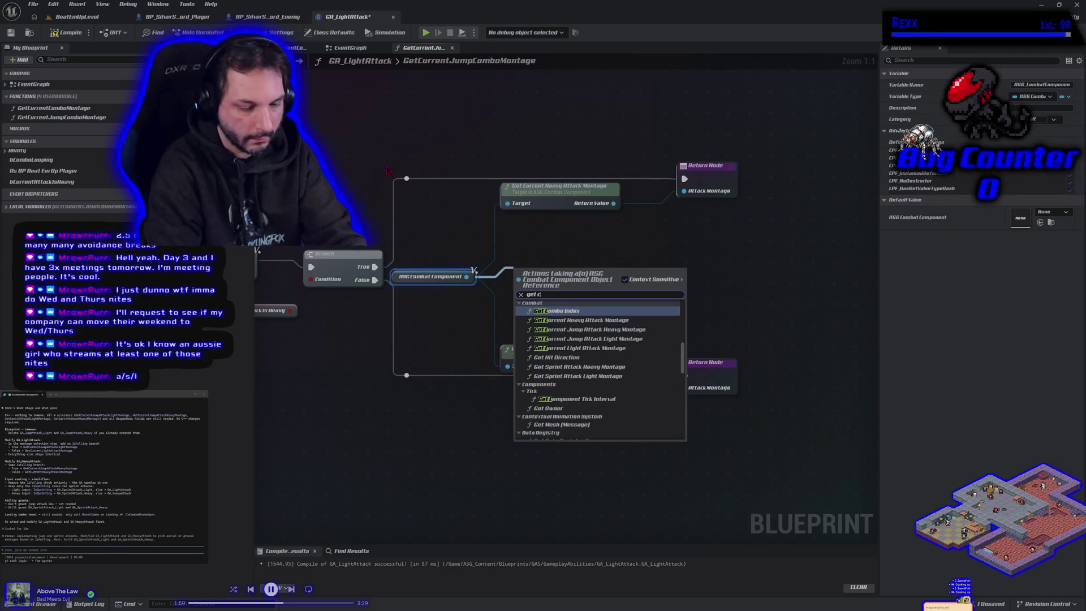
pyautogui.write('urrent')
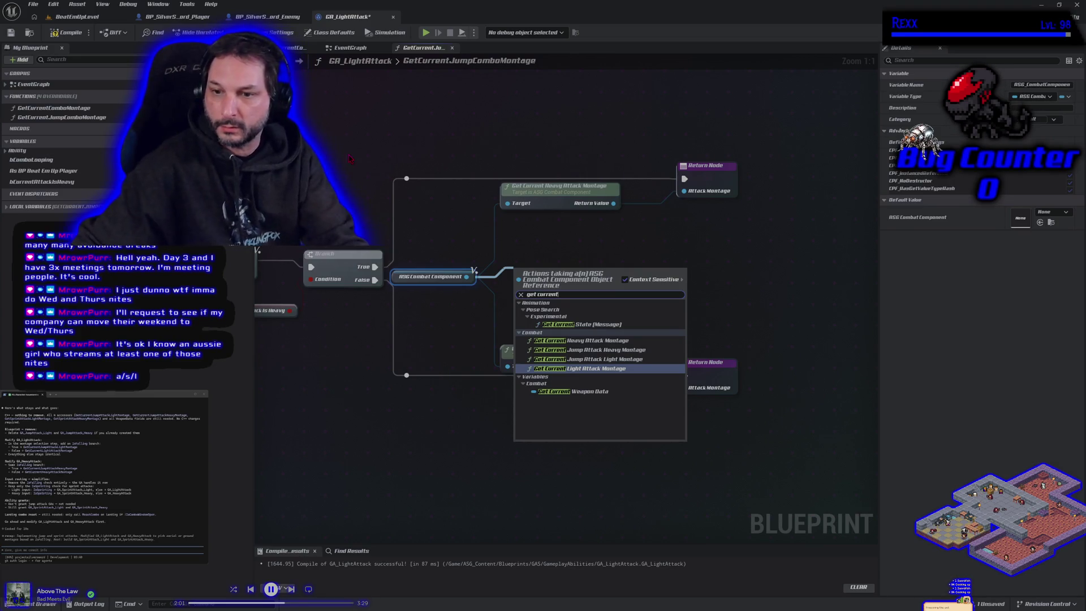
pyautogui.click(583, 359)
pyautogui.moveTo(588, 276); pyautogui.dragTo(574, 324)
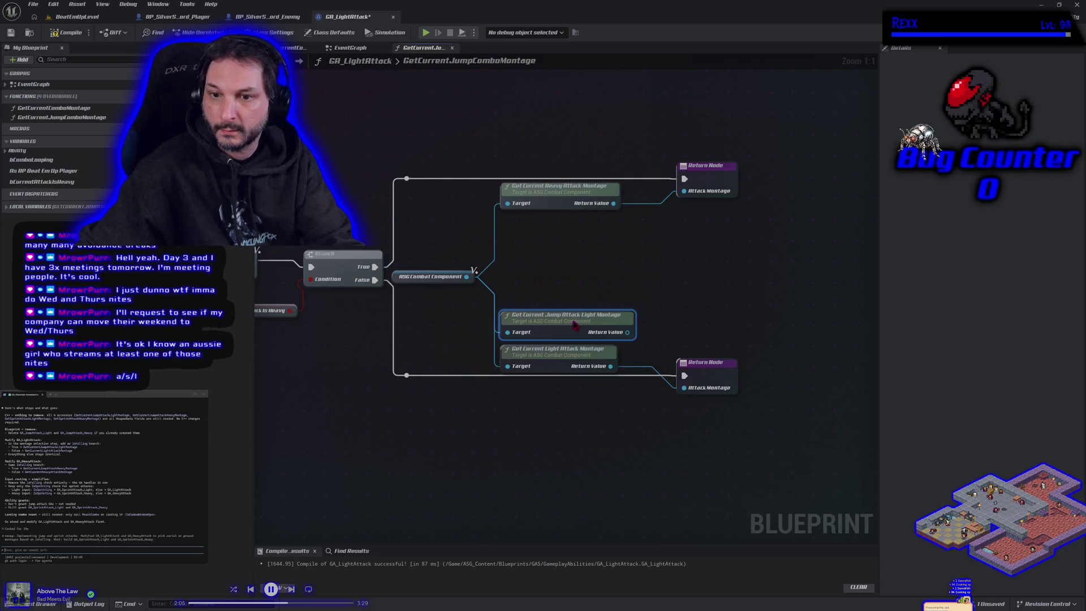
pyautogui.moveTo(610, 366); pyautogui.dragTo(627, 333)
pyautogui.click(590, 354)
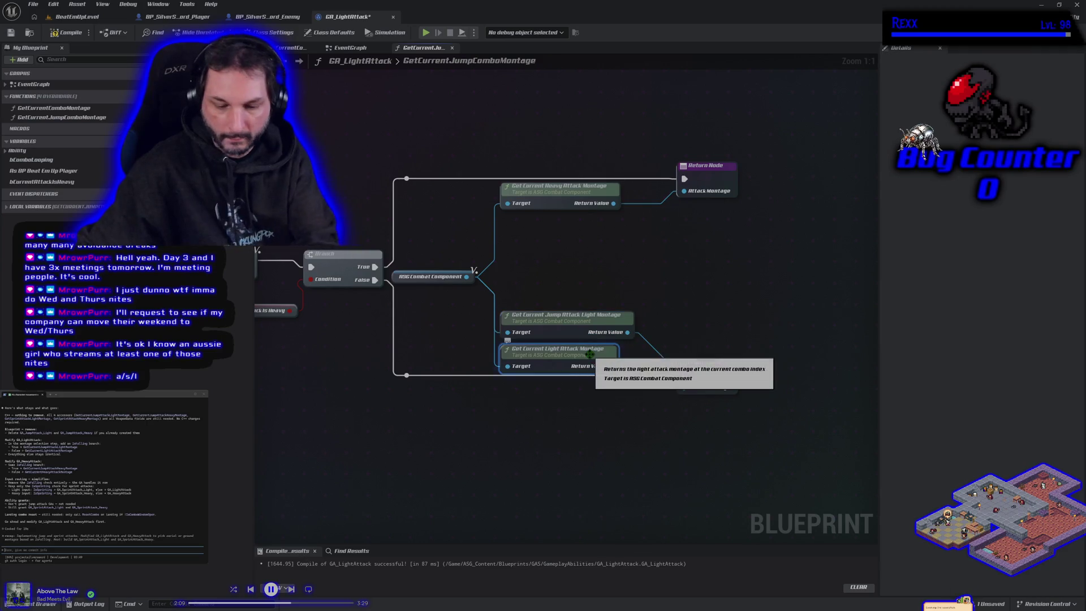
pyautogui.press('Delete')
pyautogui.moveTo(561, 330); pyautogui.dragTo(567, 396)
pyautogui.moveTo(555, 234)
pyautogui.mouseDown()
pyautogui.moveTo(599, 247)
pyautogui.moveTo(707, 249)
pyautogui.moveTo(653, 261)
pyautogui.mouseUp()
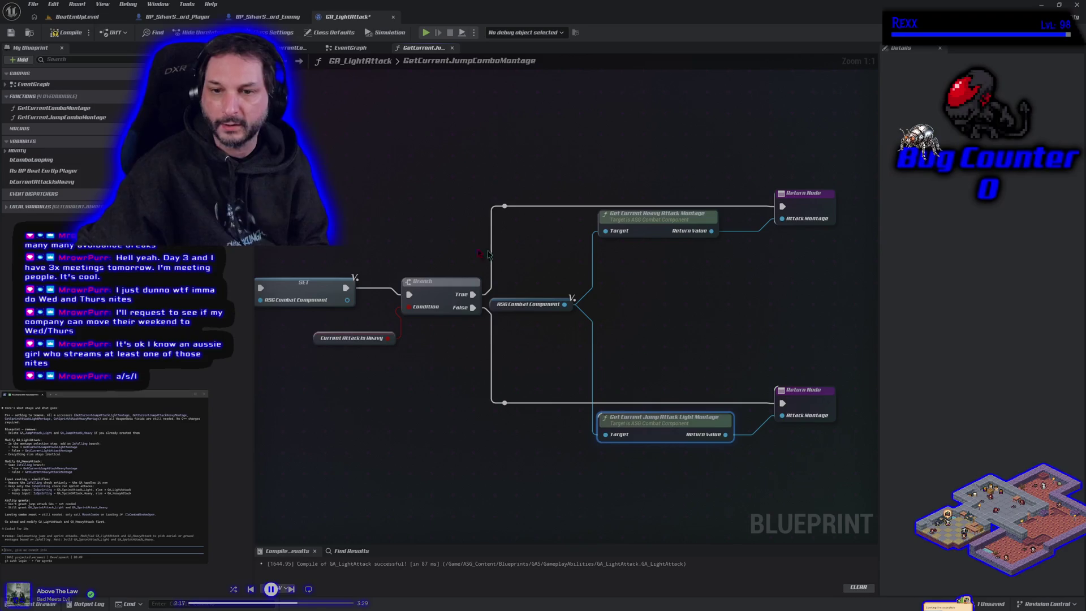
# Delete the GetCurrentJumpComboMontage function from My Blueprint.
pyautogui.click(79, 108)
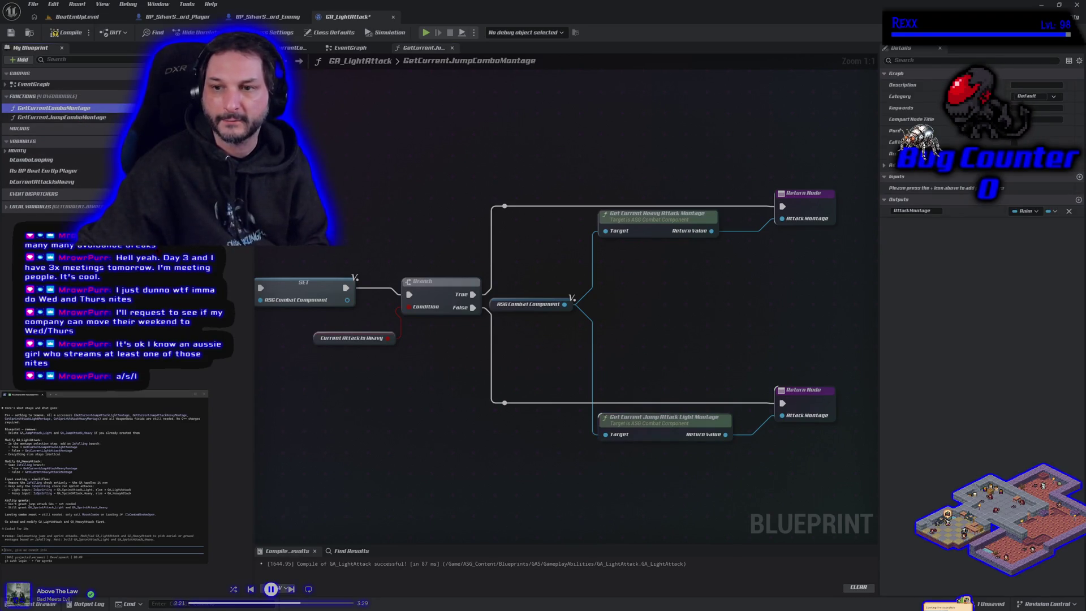
pyautogui.click(67, 117)
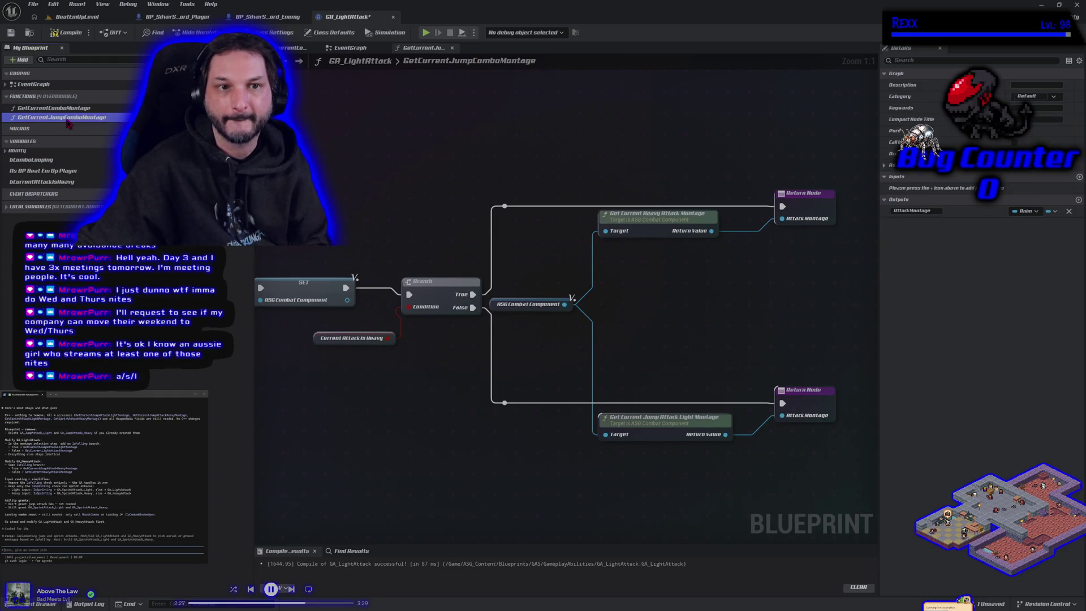
pyautogui.press('Delete')
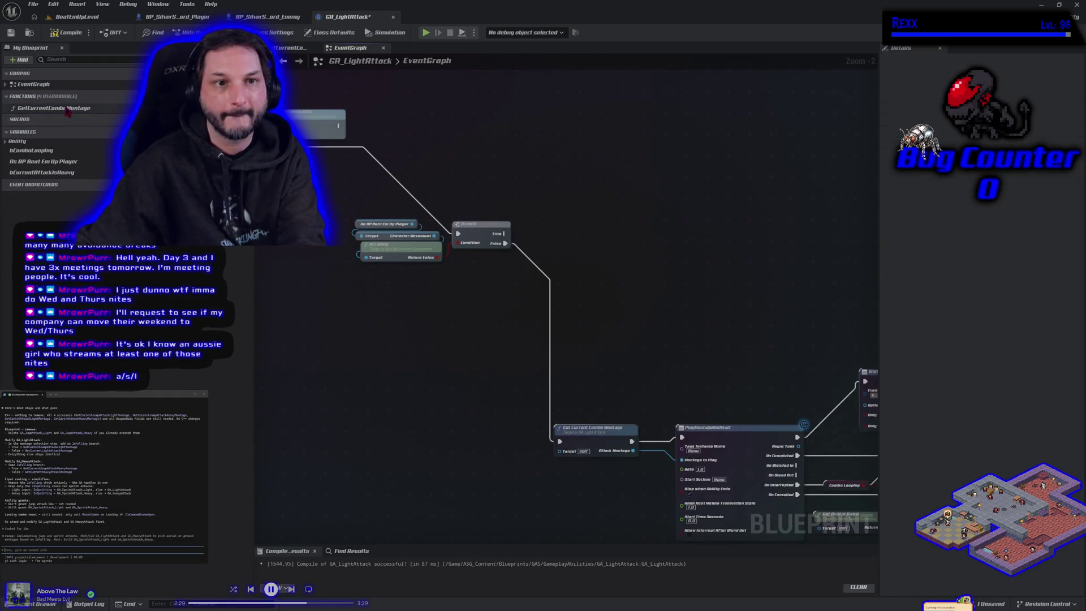
# Open GetCurrentComboMontage's graph, undo the stray node moves, and delete GetCurrentJumpComboMontage again.
pyautogui.doubleClick(67, 109)
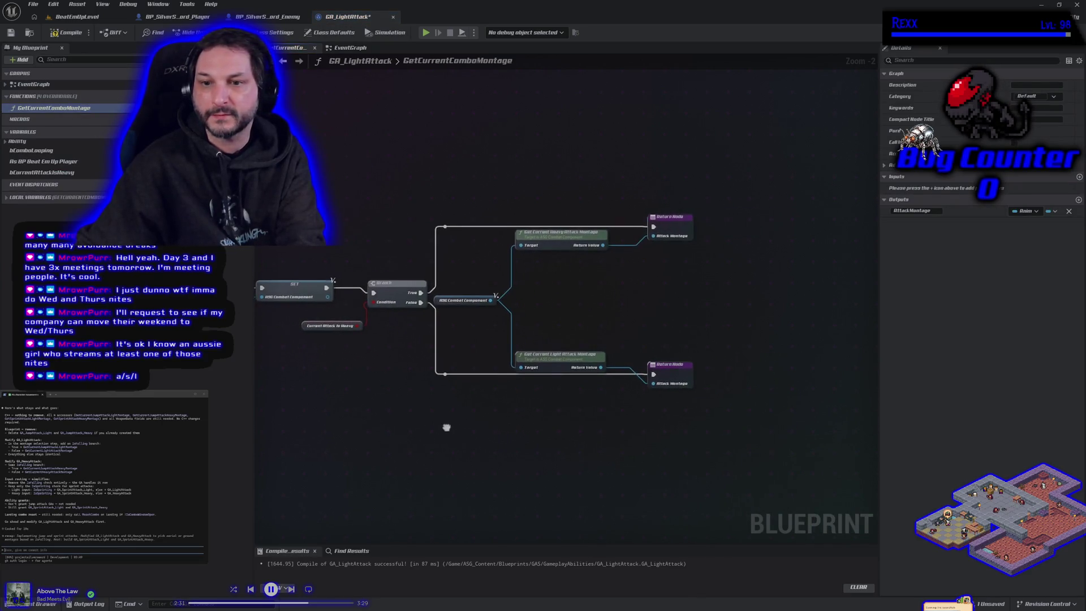
pyautogui.moveTo(495, 295); pyautogui.dragTo(502, 298)
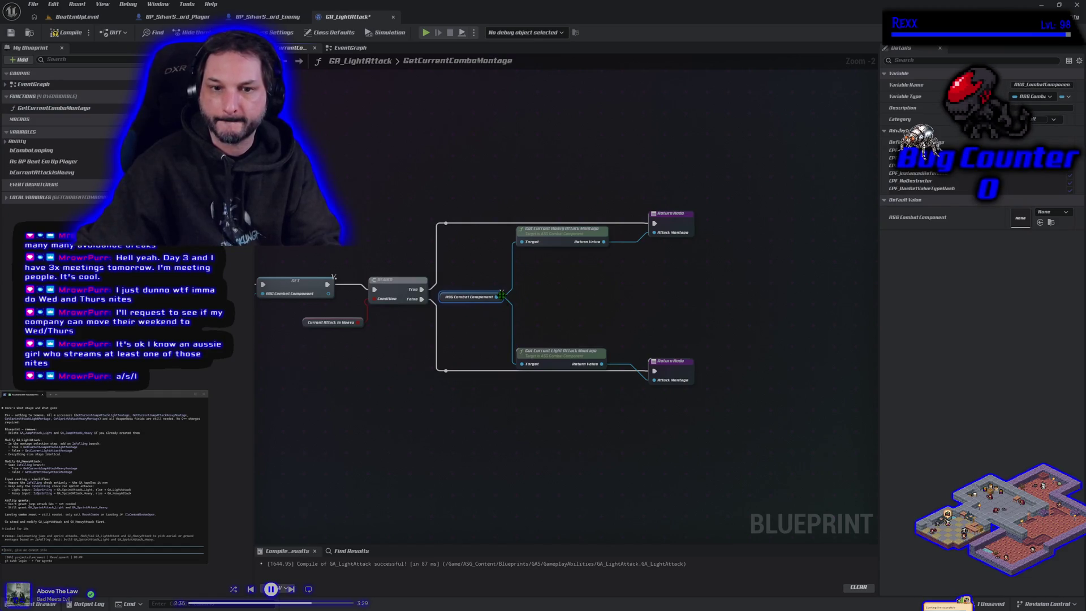
pyautogui.moveTo(351, 361)
pyautogui.mouseDown()
pyautogui.moveTo(589, 370)
pyautogui.moveTo(368, 325)
pyautogui.mouseUp()
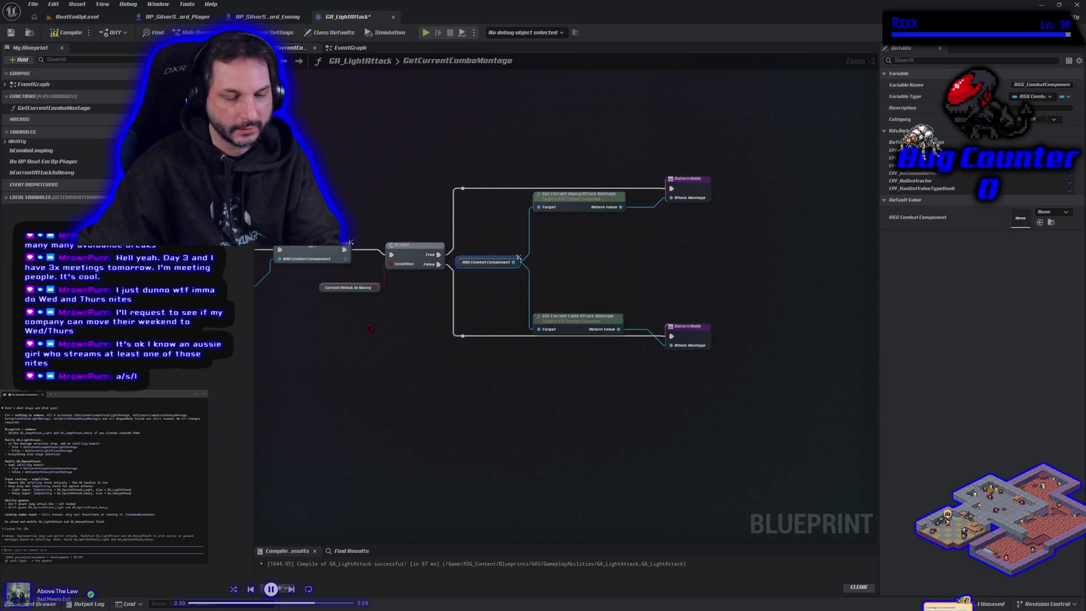
pyautogui.hotkey('ctrl', 'z')
pyautogui.hotkey('ctrl', 'z')
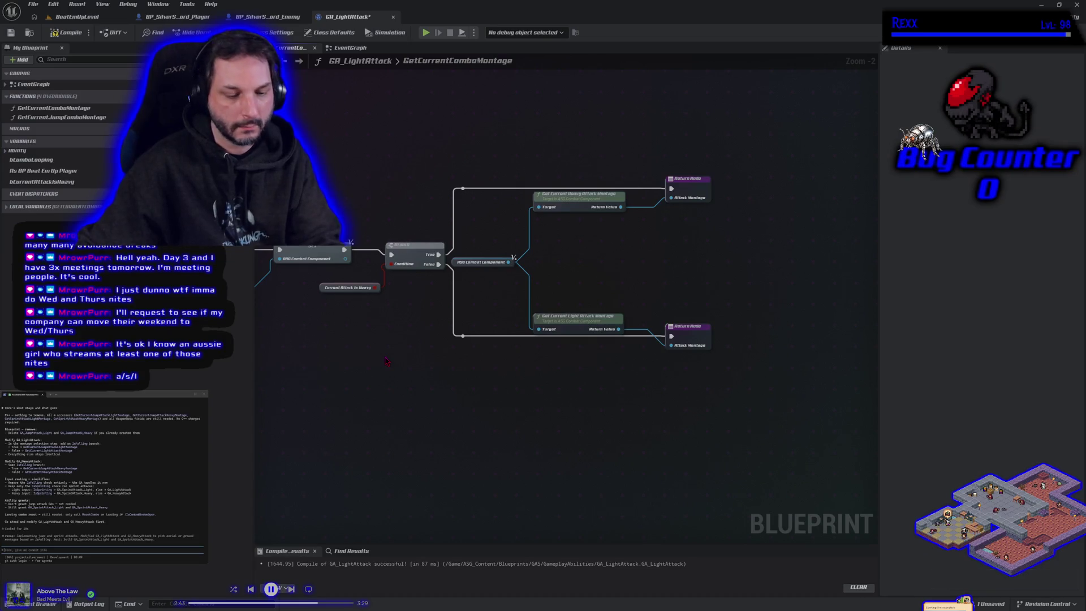
pyautogui.hotkey('ctrl', 'z')
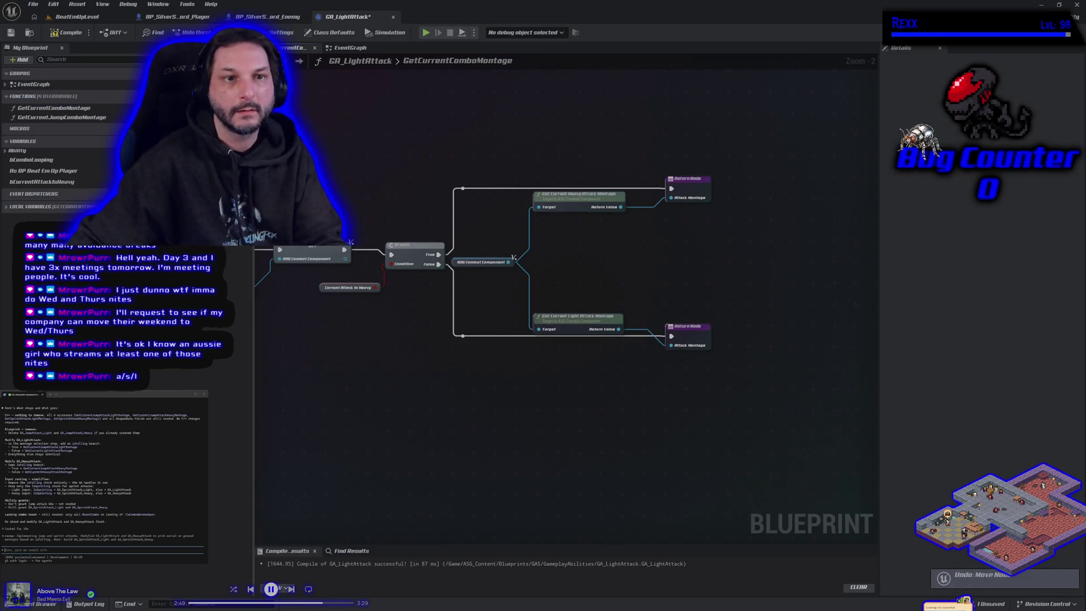
pyautogui.click(92, 120)
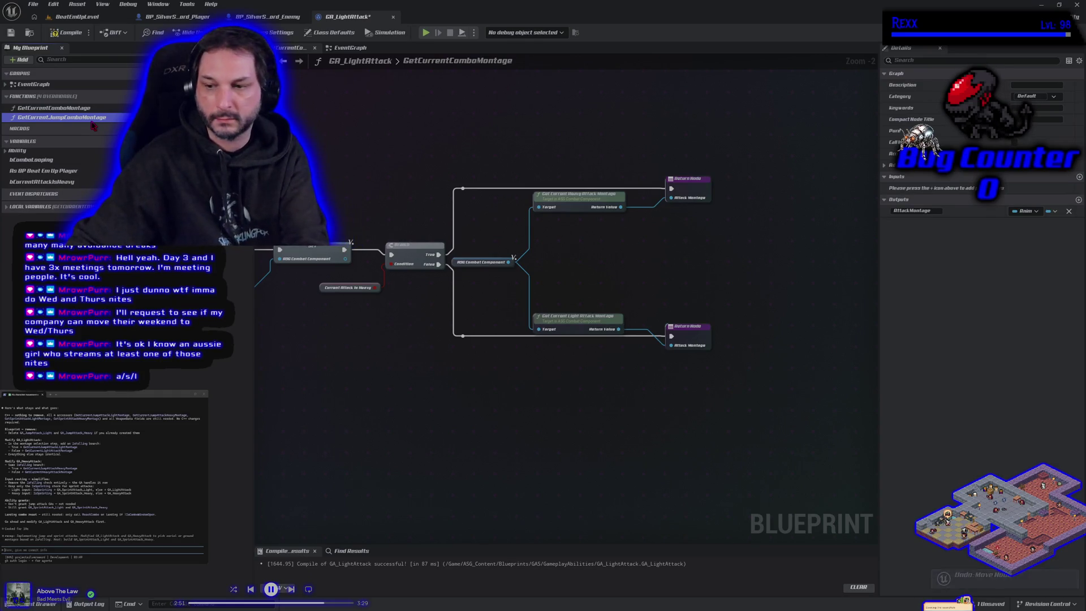
pyautogui.press('Delete')
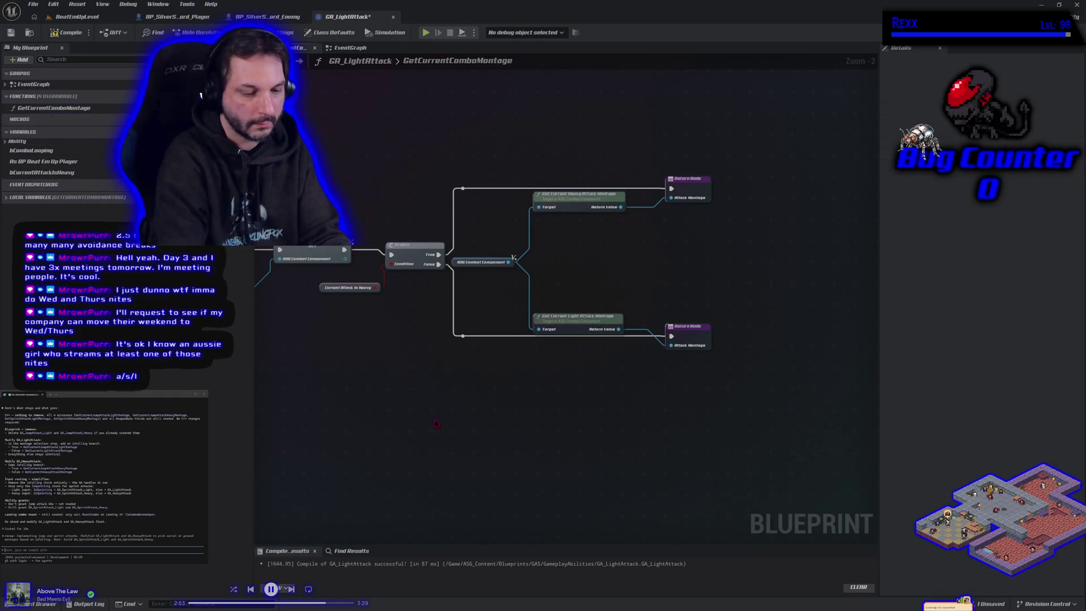
# Undo the stray edit and delete the extra As BP Beat Em Up Player getter nodes.
pyautogui.hotkey('ctrl', 'z')
pyautogui.hotkey('ctrl', 'z')
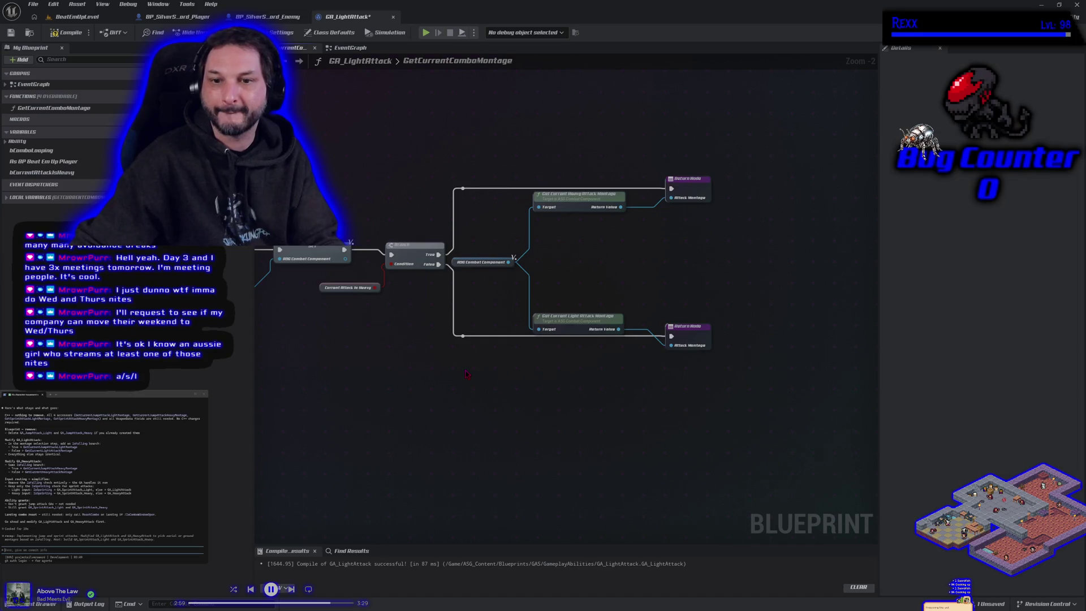
pyautogui.moveTo(465, 374); pyautogui.dragTo(501, 397)
pyautogui.moveTo(41, 165)
pyautogui.mouseDown()
pyautogui.moveTo(585, 274)
pyautogui.moveTo(563, 289)
pyautogui.mouseUp()
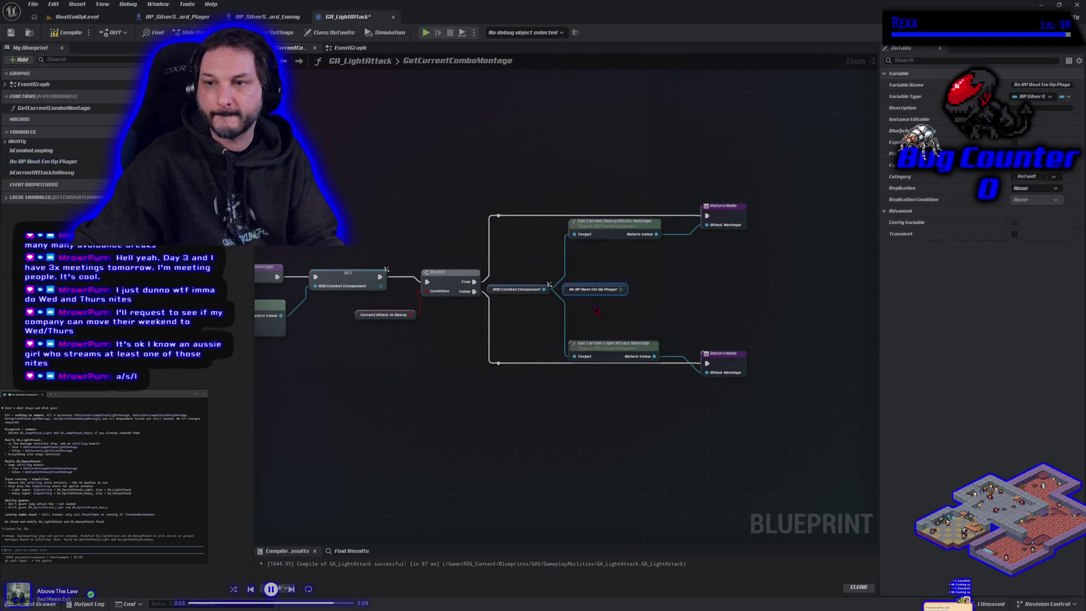
pyautogui.moveTo(701, 296); pyautogui.dragTo(568, 295)
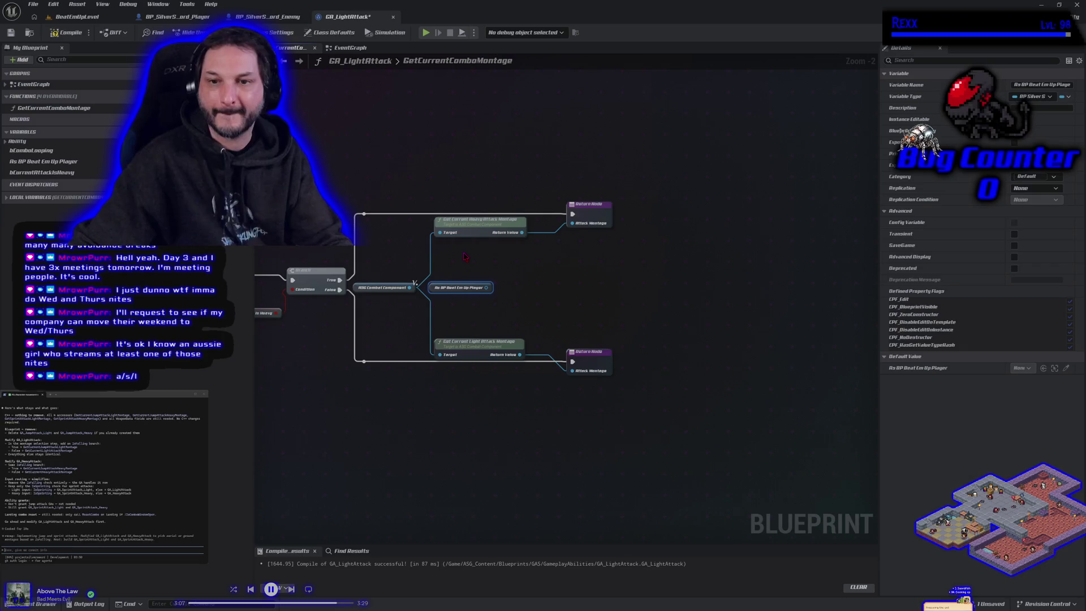
pyautogui.hotkey('ctrl', 'c')
pyautogui.hotkey('ctrl', 'v')
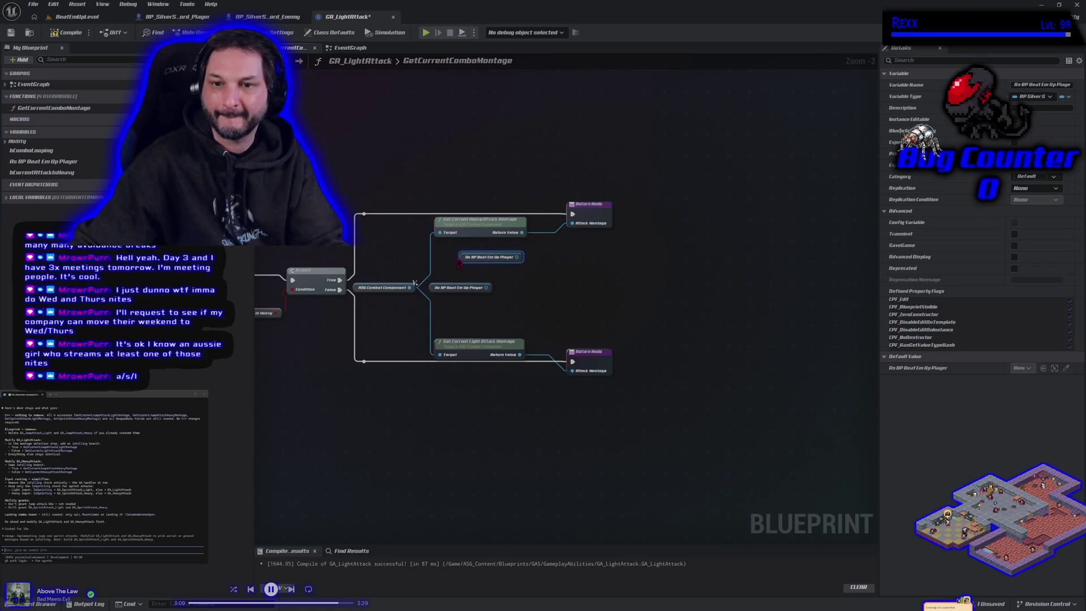
pyautogui.moveTo(427, 300); pyautogui.dragTo(501, 262)
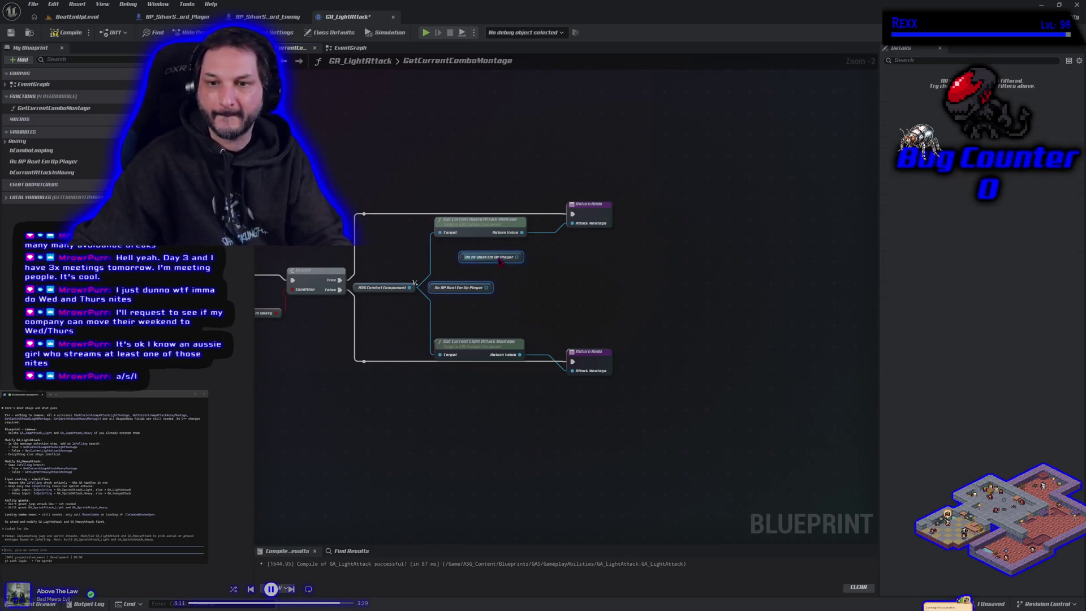
pyautogui.press('Delete')
# Add Get Current Jump Attack Light and Heavy Montage nodes off the ASG Combat Component.
pyautogui.moveTo(411, 286); pyautogui.dragTo(451, 283)
pyautogui.write('get')
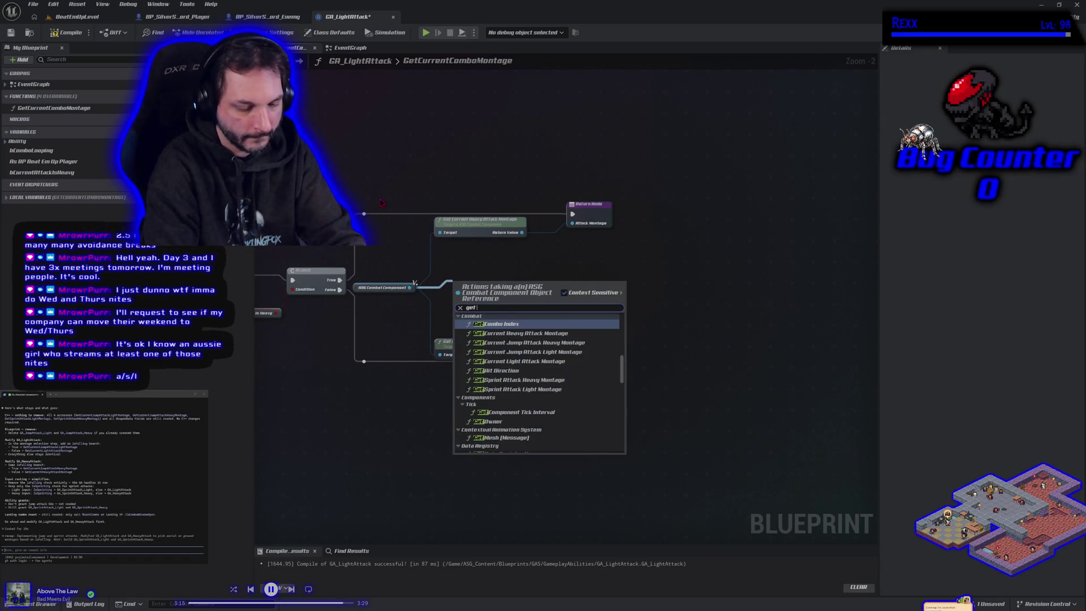
pyautogui.write(' light')
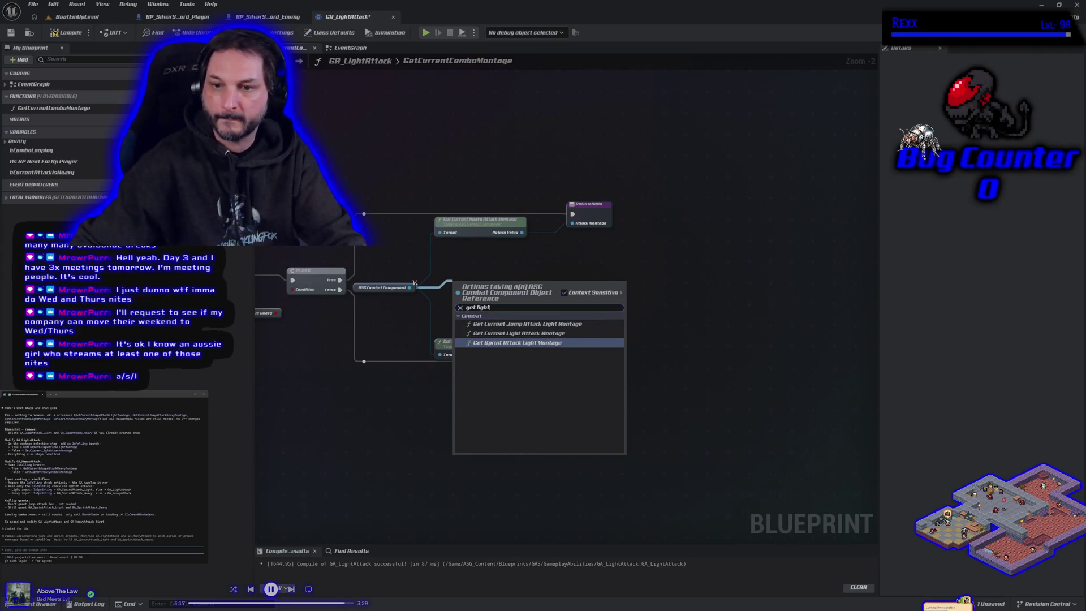
pyautogui.click(490, 323)
pyautogui.moveTo(503, 298); pyautogui.dragTo(493, 315)
pyautogui.moveTo(416, 283)
pyautogui.mouseDown()
pyautogui.moveTo(447, 286)
pyautogui.moveTo(463, 272)
pyautogui.mouseUp()
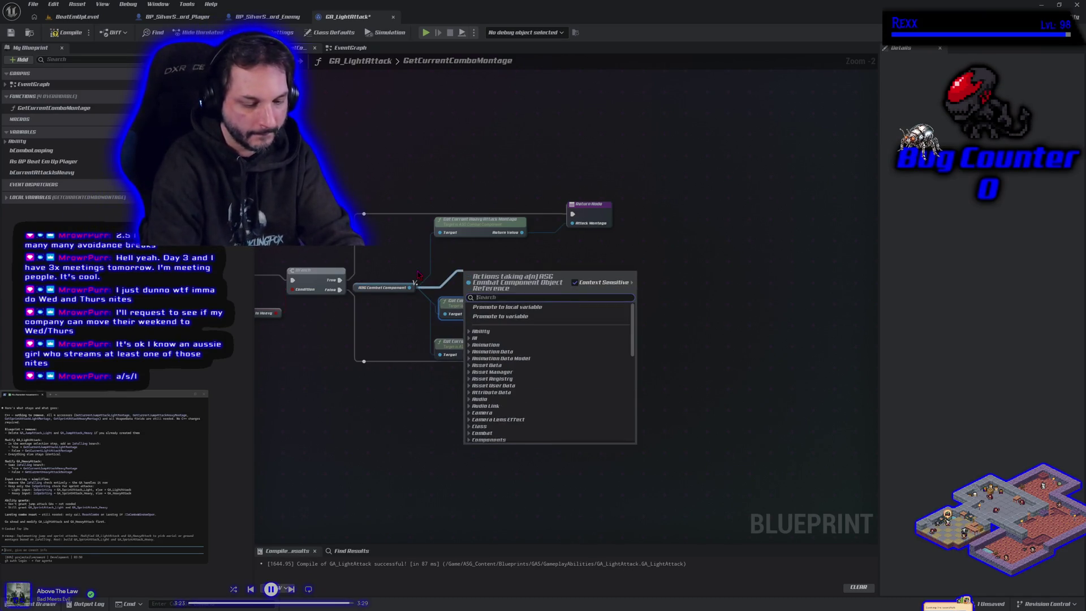
pyautogui.write('jump')
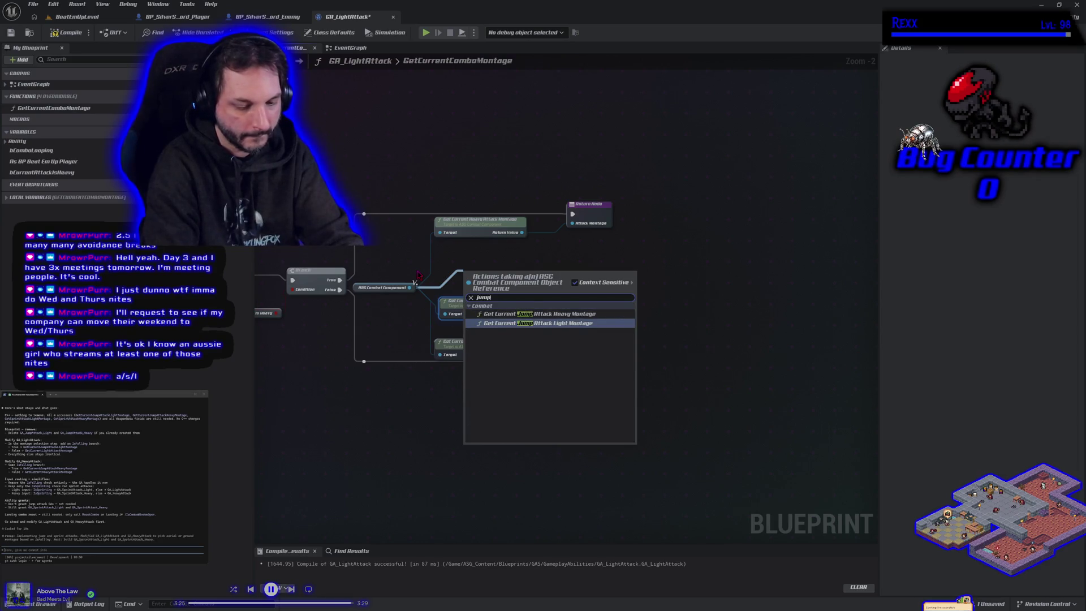
pyautogui.write(' heav')
pyautogui.press('Return')
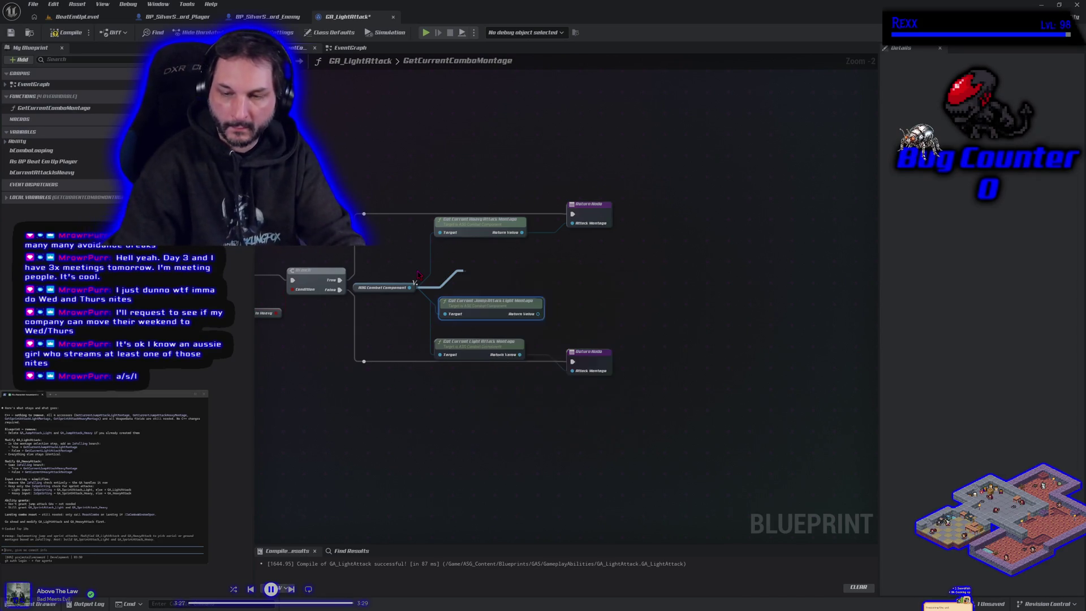
pyautogui.moveTo(527, 278); pyautogui.dragTo(508, 258)
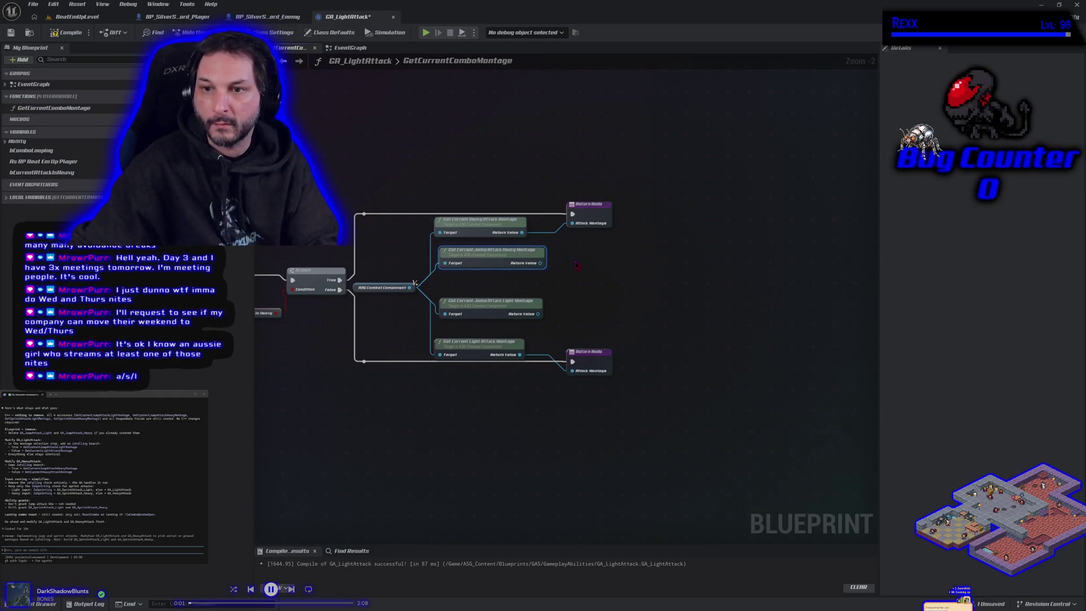
# Duplicate the Return Node, then undo the duplicates and the jump montage getters.
pyautogui.click(592, 215)
pyautogui.hotkey('ctrl', 'd')
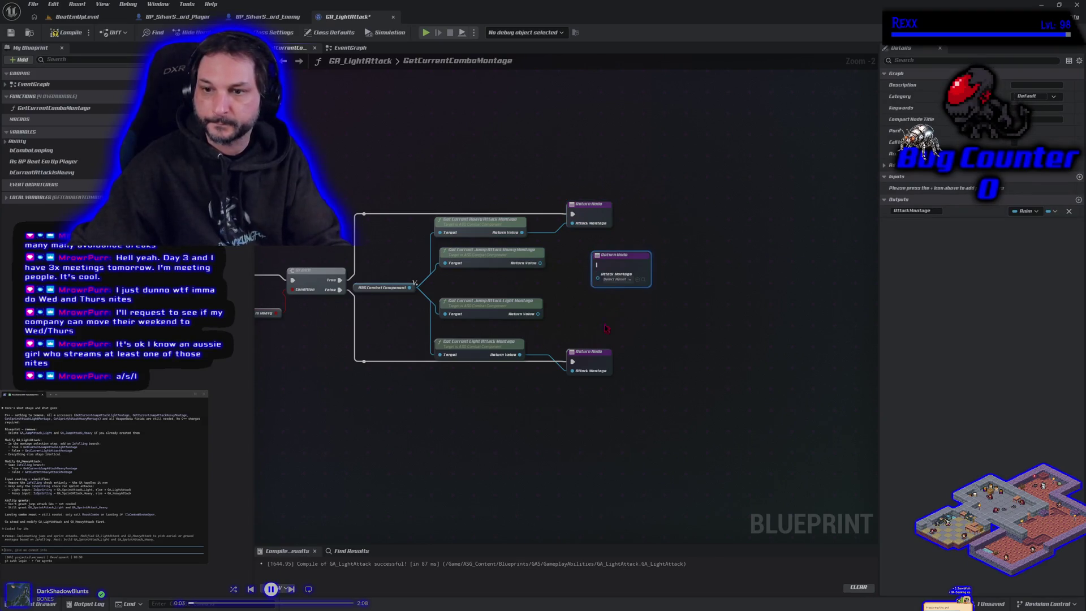
pyautogui.moveTo(600, 357); pyautogui.dragTo(600, 353)
pyautogui.hotkey('ctrl', 'd')
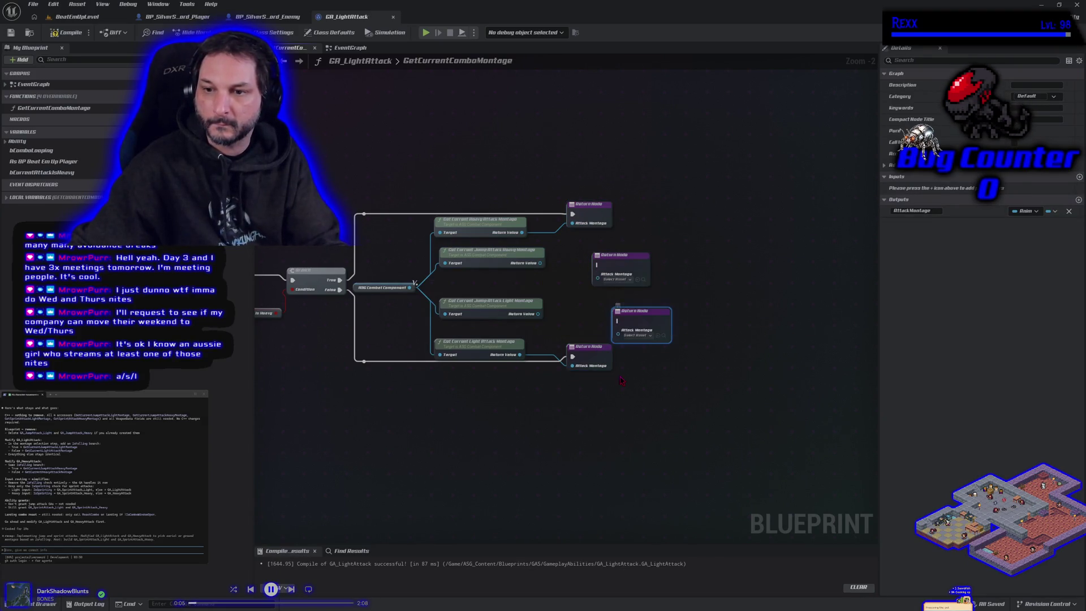
pyautogui.hotkey('ctrl', 'z')
pyautogui.hotkey('ctrl', 'z')
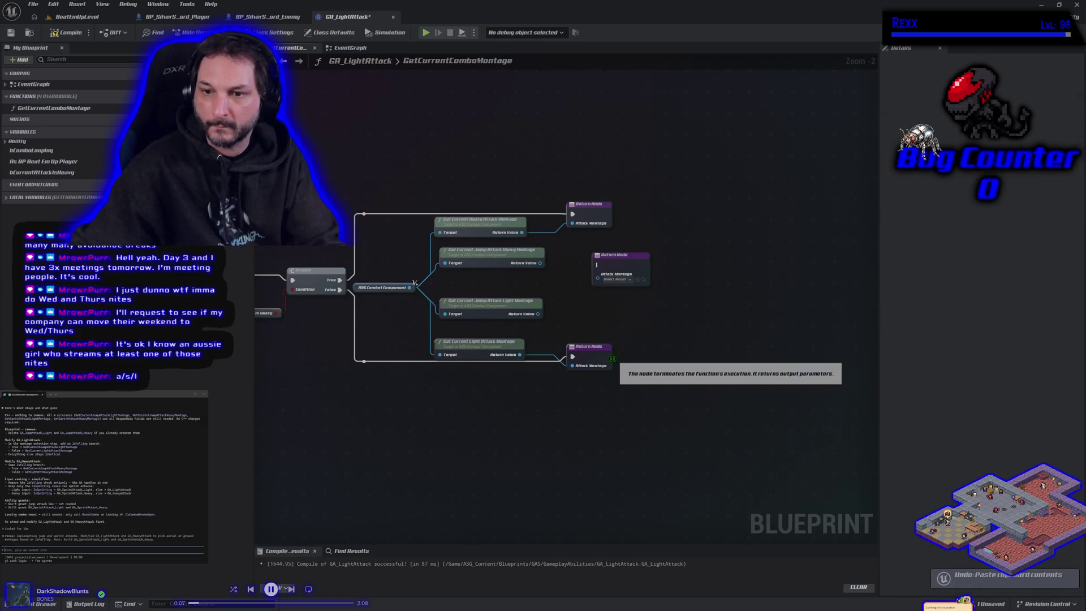
pyautogui.hotkey('ctrl', 'z')
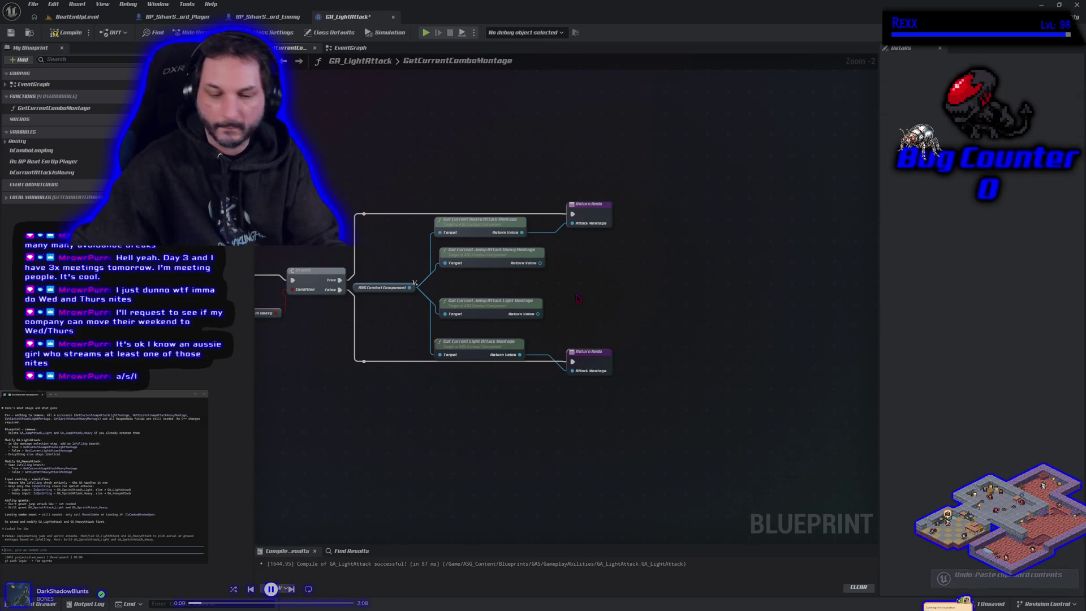
pyautogui.hotkey('ctrl', 'z')
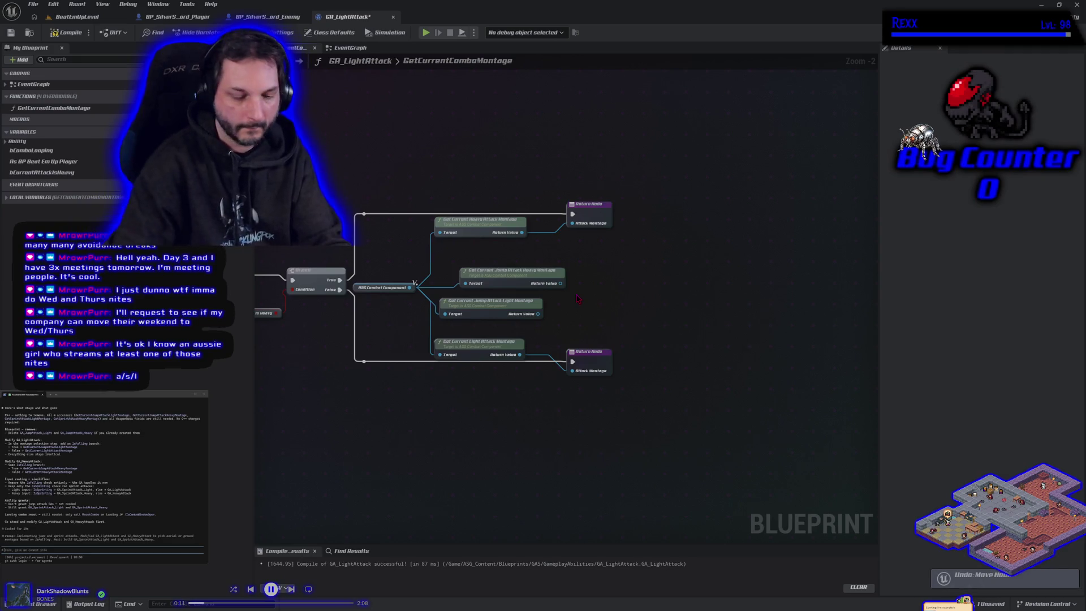
pyautogui.hotkey('ctrl', 'z')
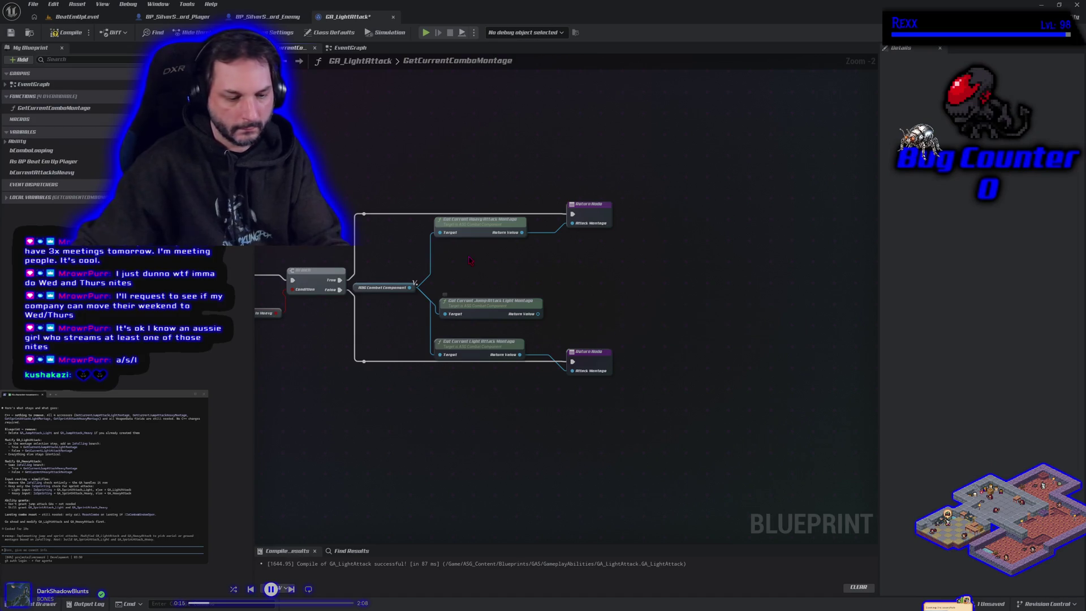
pyautogui.hotkey('ctrl', 'z')
pyautogui.hotkey('ctrl', 'z')
pyautogui.hotkey('ctrl', 'z')
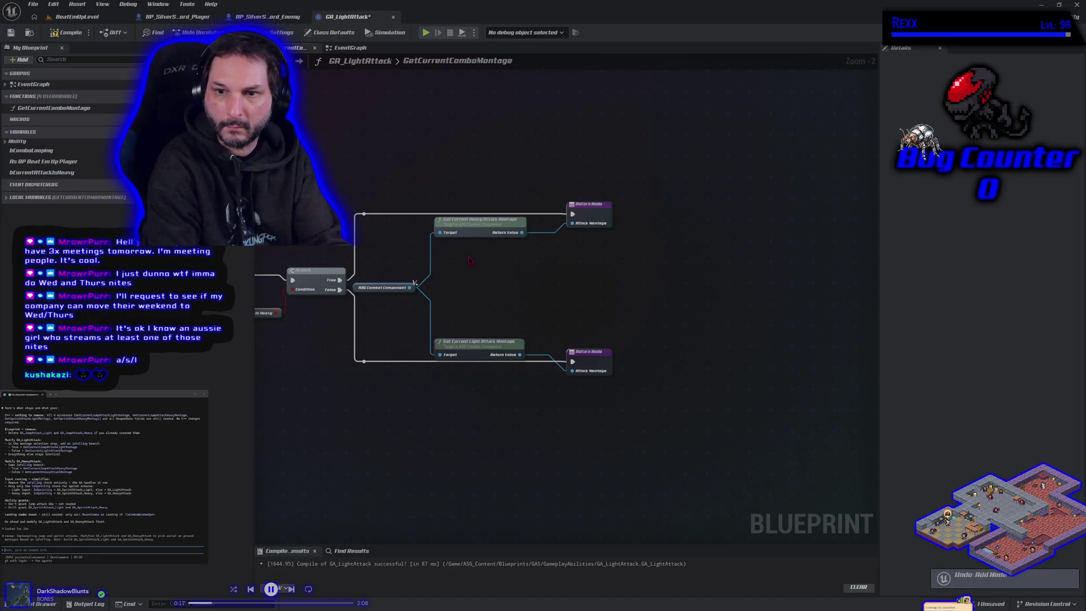
pyautogui.press('Delete')
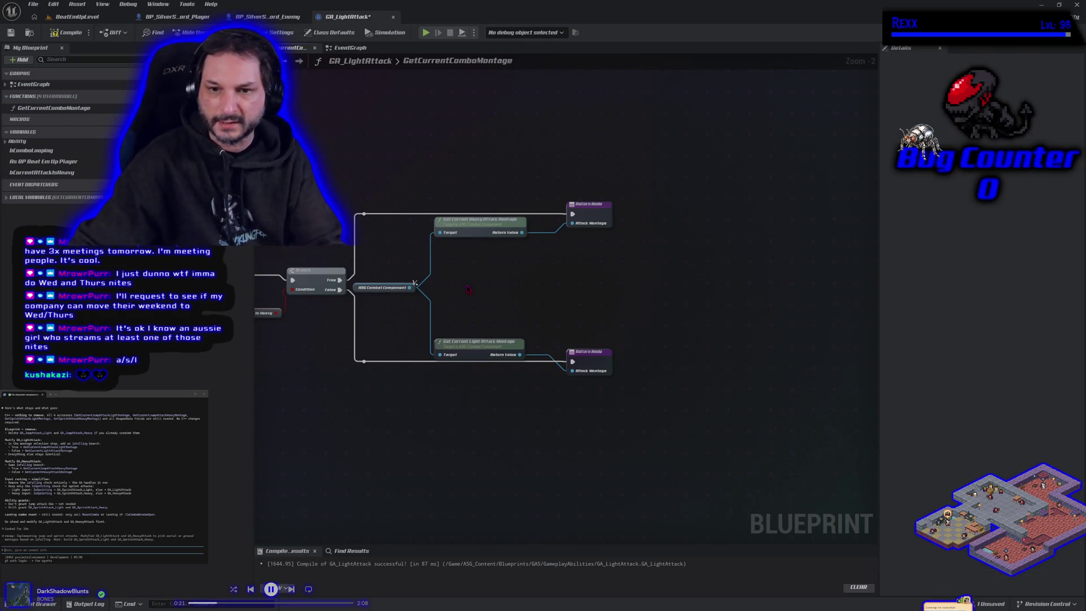
# Re-add Get Current Jump Attack Light Montage and copy-paste both Return Nodes.
pyautogui.moveTo(419, 292); pyautogui.dragTo(447, 280)
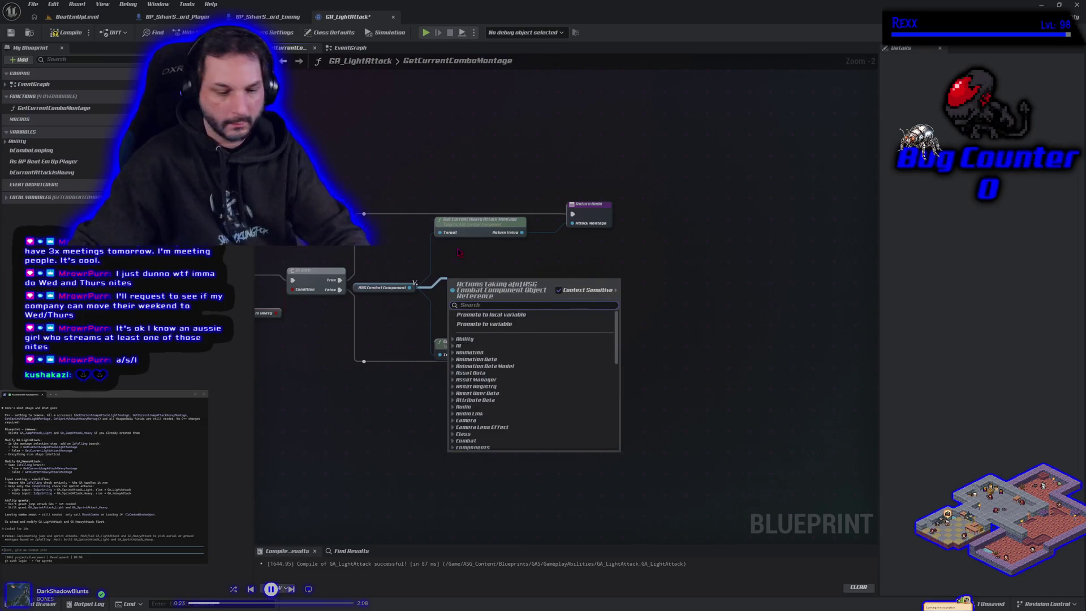
pyautogui.write('get light')
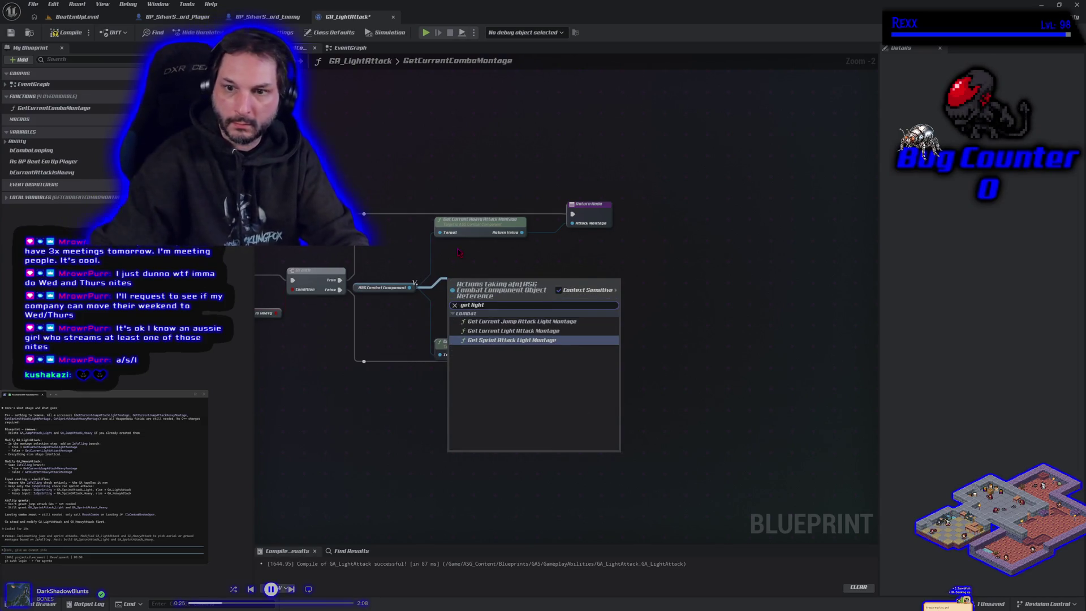
pyautogui.click(522, 321)
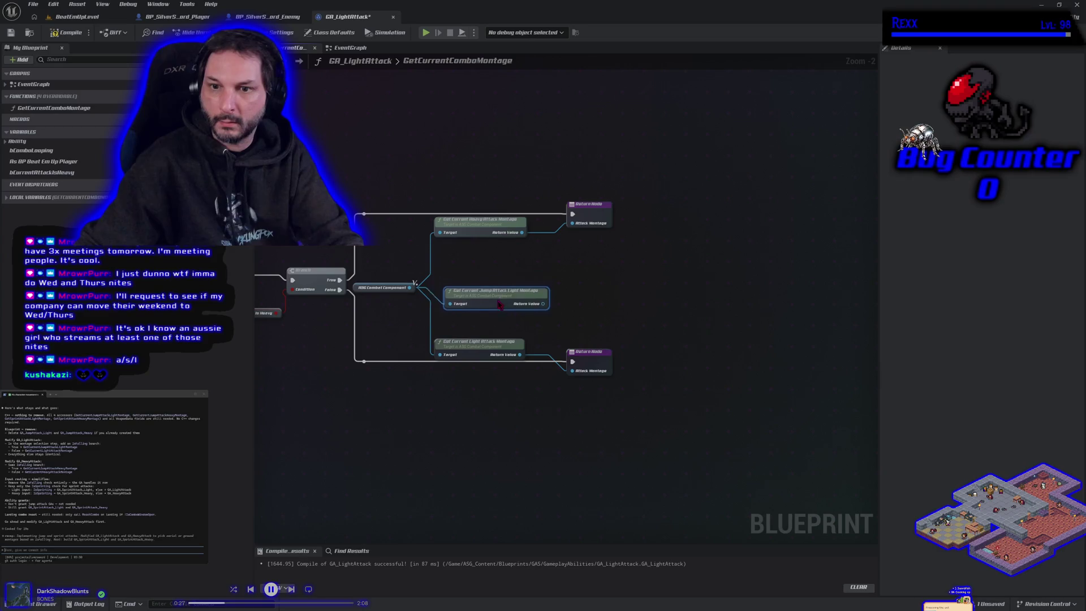
pyautogui.moveTo(663, 382); pyautogui.dragTo(609, 222)
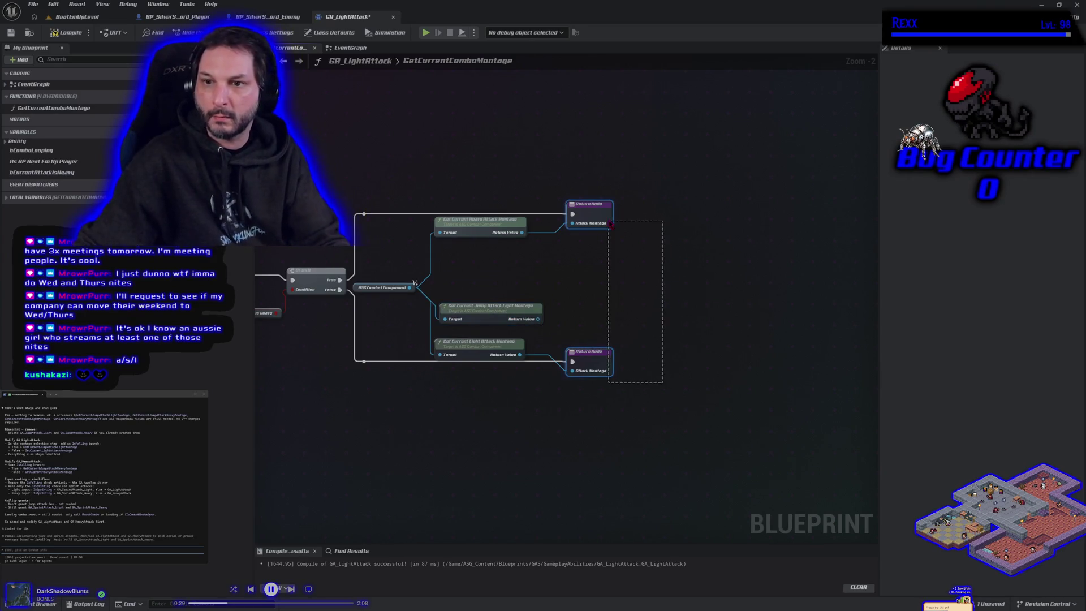
pyautogui.hotkey('ctrl', 'c')
pyautogui.hotkey('ctrl', 'v')
pyautogui.click(520, 250)
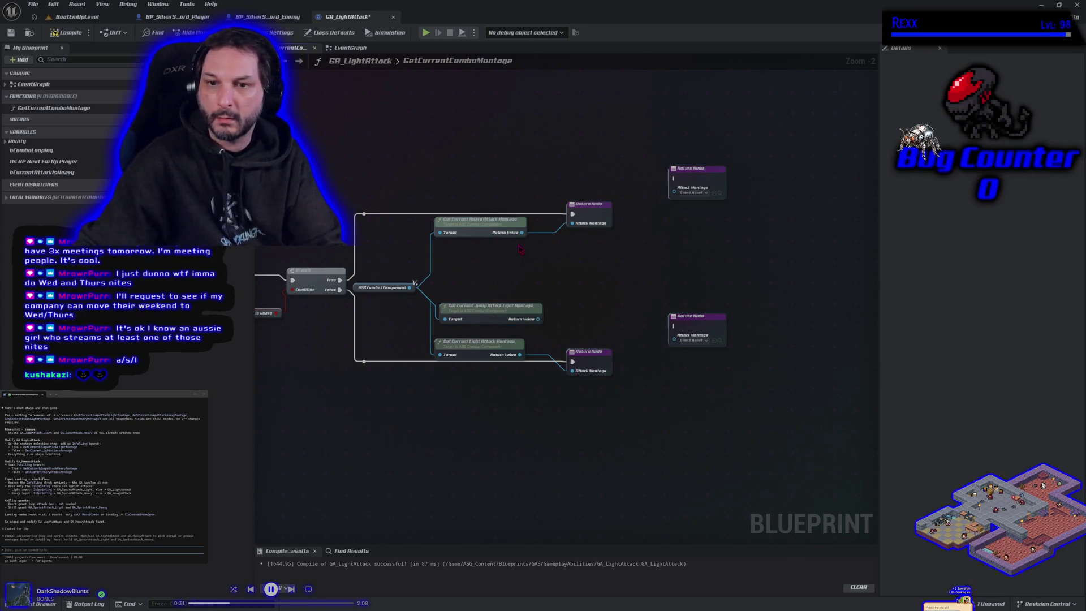
# Add Get Current Jump Attack Heavy Montage off the combat component and align it.
pyautogui.moveTo(411, 288); pyautogui.dragTo(452, 276)
pyautogui.write('hry jum')
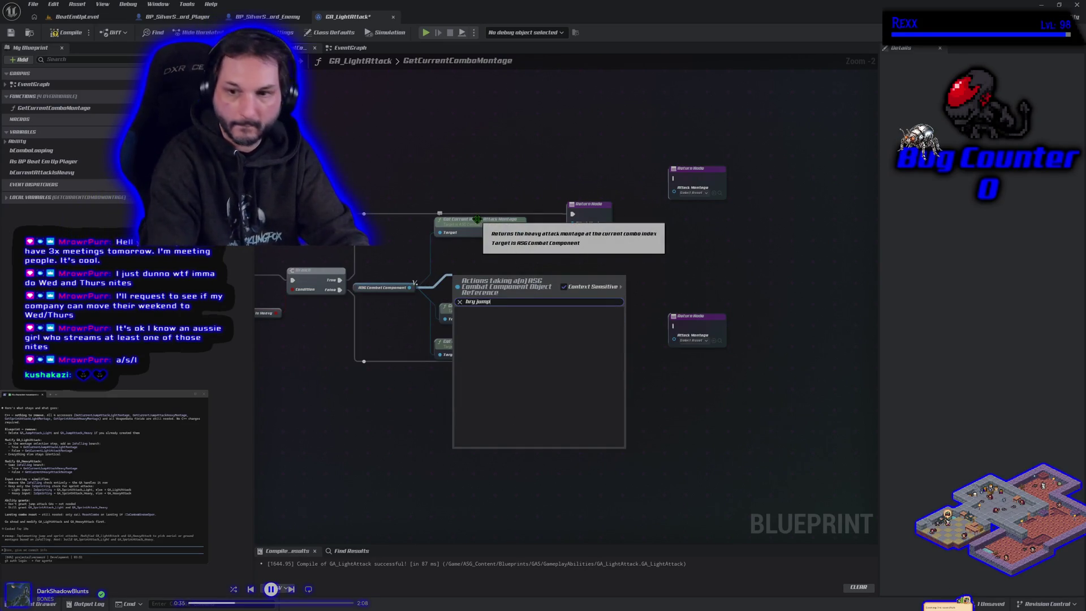
pyautogui.hotkey('ctrl', 'a')
pyautogui.press('BackSpace')
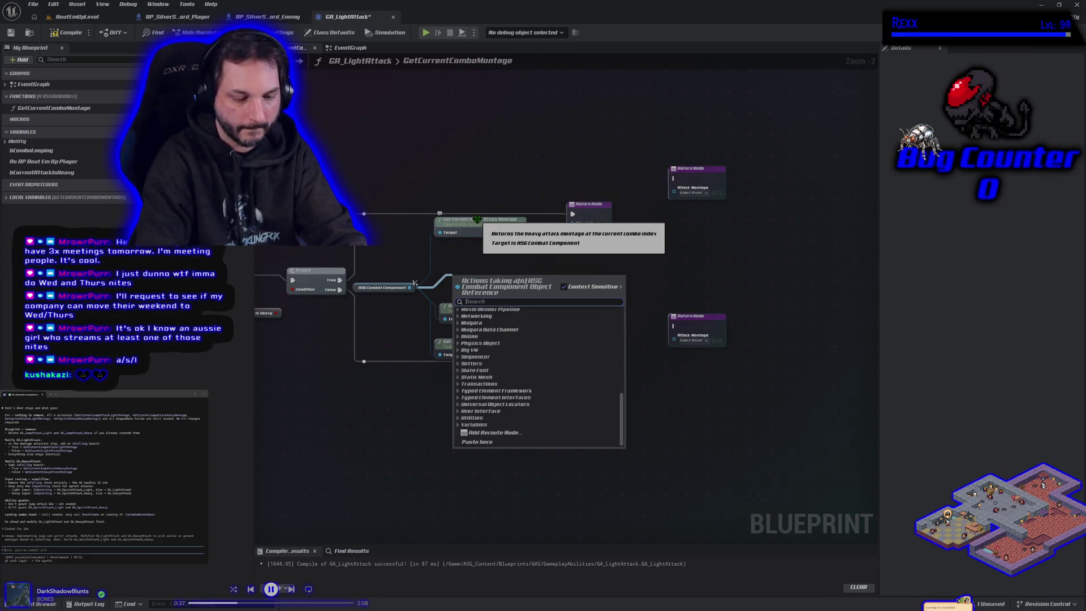
pyautogui.write('get jum')
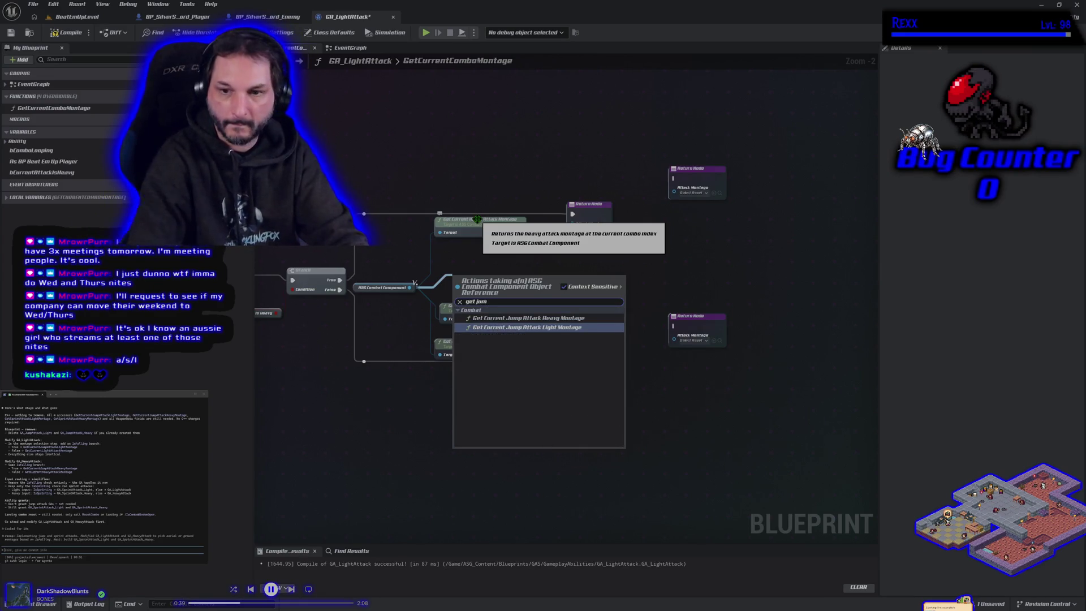
pyautogui.click(524, 318)
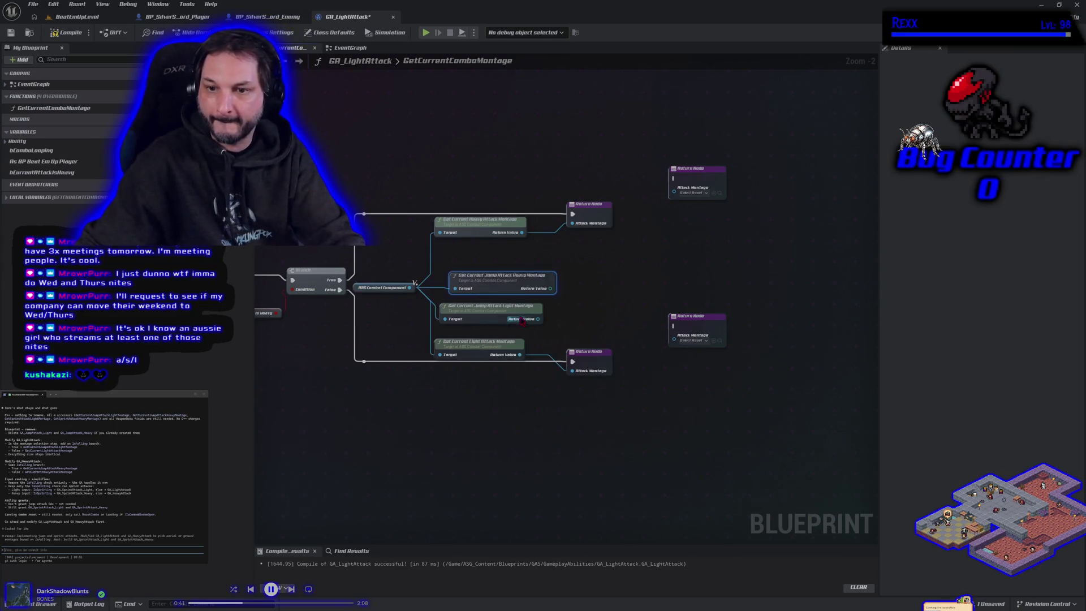
pyautogui.moveTo(487, 293); pyautogui.dragTo(482, 268)
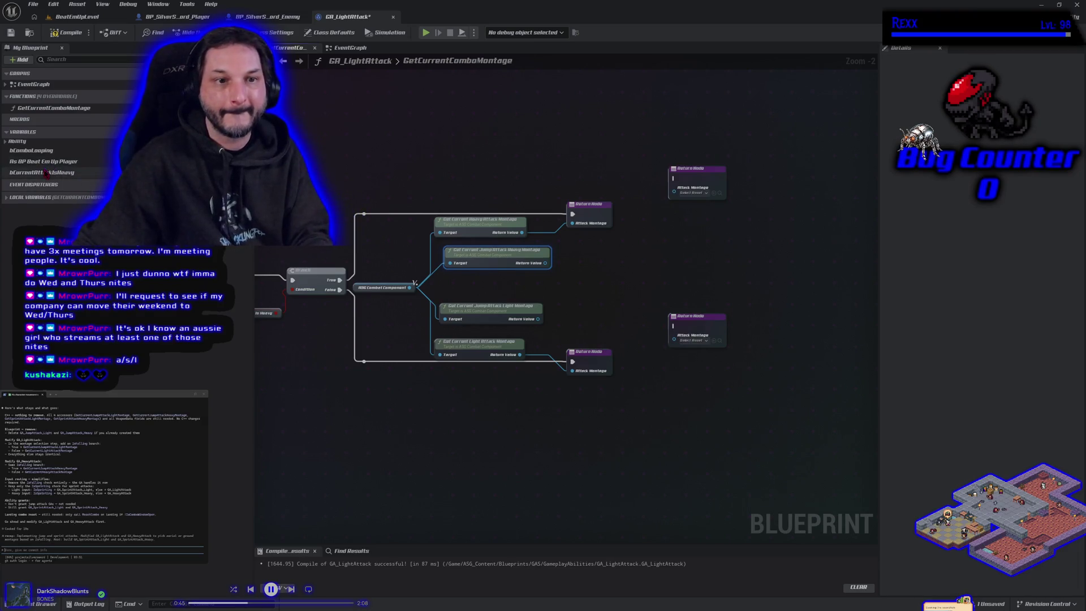
# Feed As BP Beat Em Up Player's movement Is Falling into a new Branch Condition, then paste a copy below.
pyautogui.moveTo(34, 162)
pyautogui.mouseDown()
pyautogui.moveTo(254, 170)
pyautogui.moveTo(342, 148)
pyautogui.moveTo(419, 154)
pyautogui.mouseUp()
pyautogui.click(365, 163)
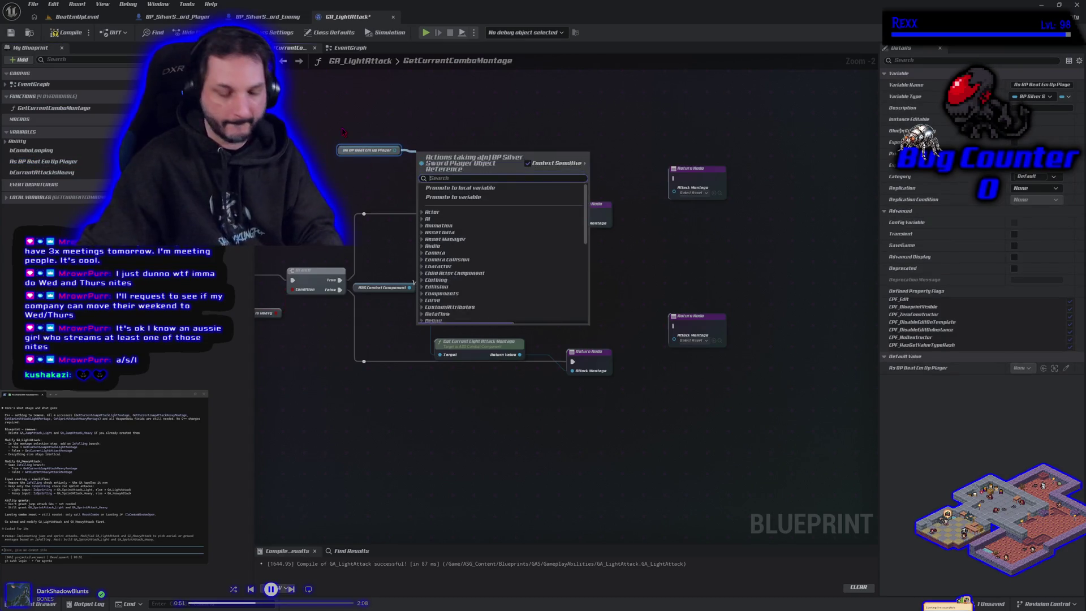
pyautogui.write('is falling')
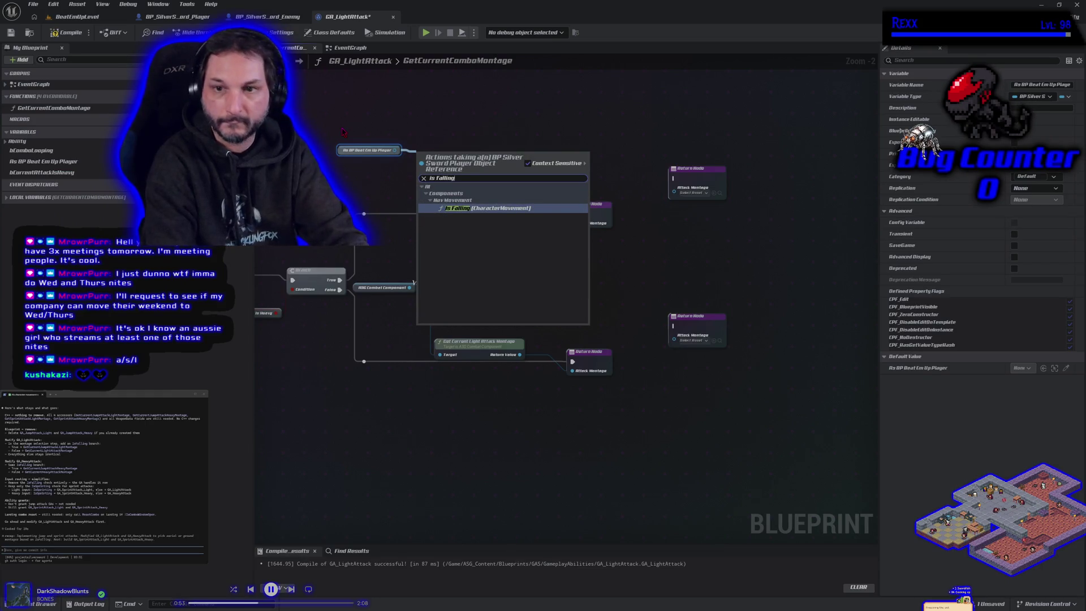
pyautogui.click(521, 209)
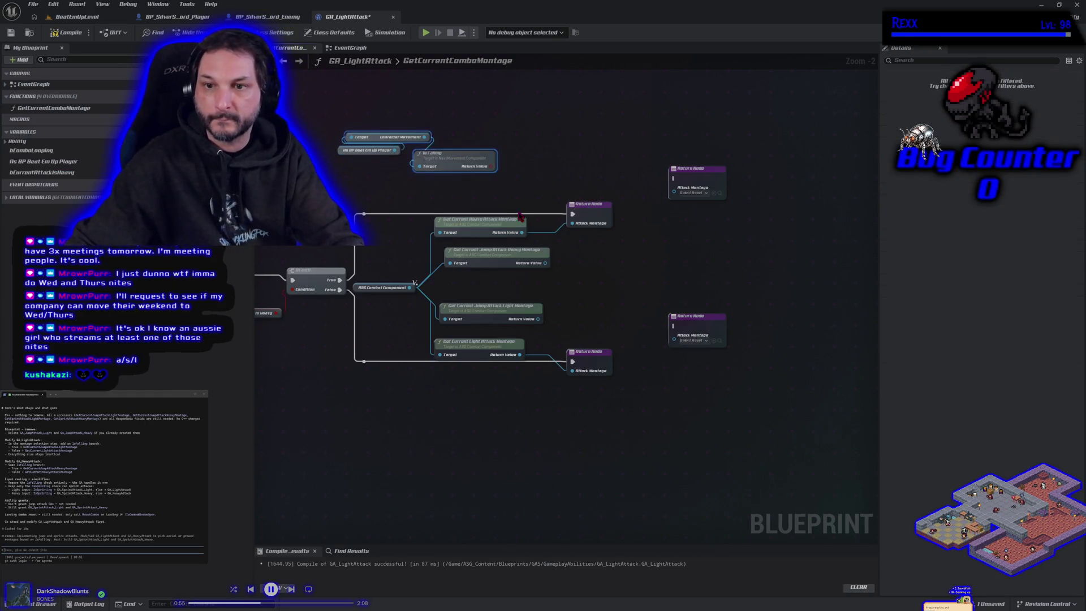
pyautogui.moveTo(459, 167); pyautogui.dragTo(547, 175)
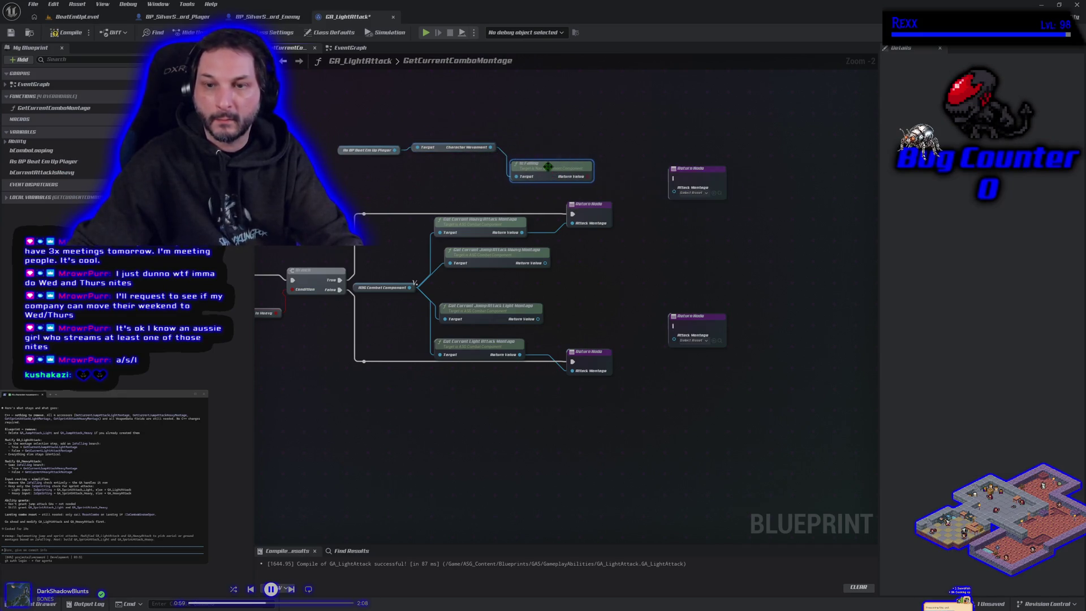
pyautogui.click(616, 131)
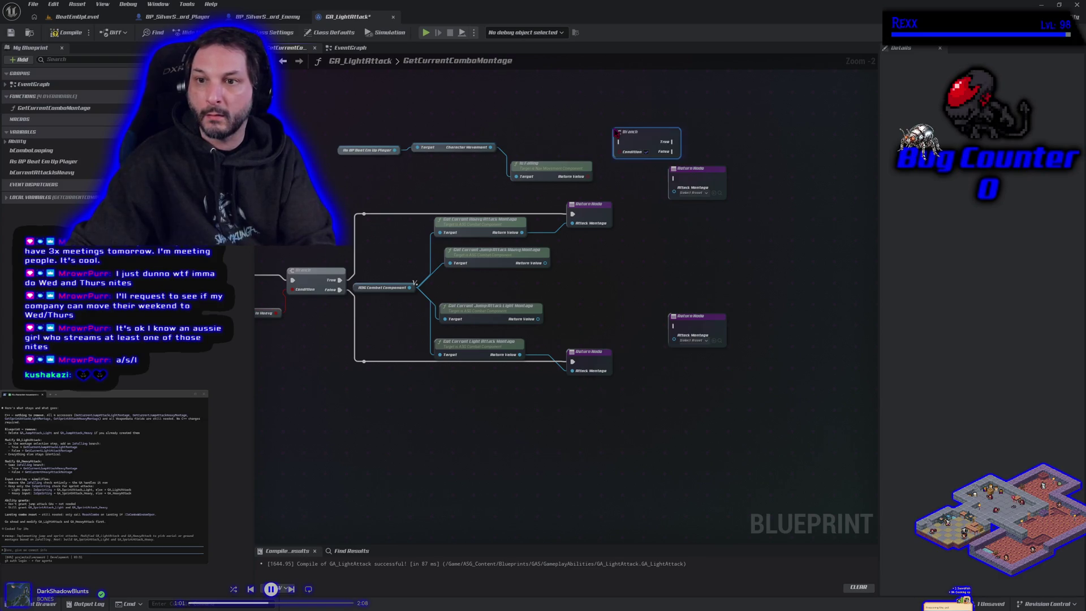
pyautogui.moveTo(588, 176); pyautogui.dragTo(626, 160)
pyautogui.moveTo(477, 134); pyautogui.dragTo(644, 180)
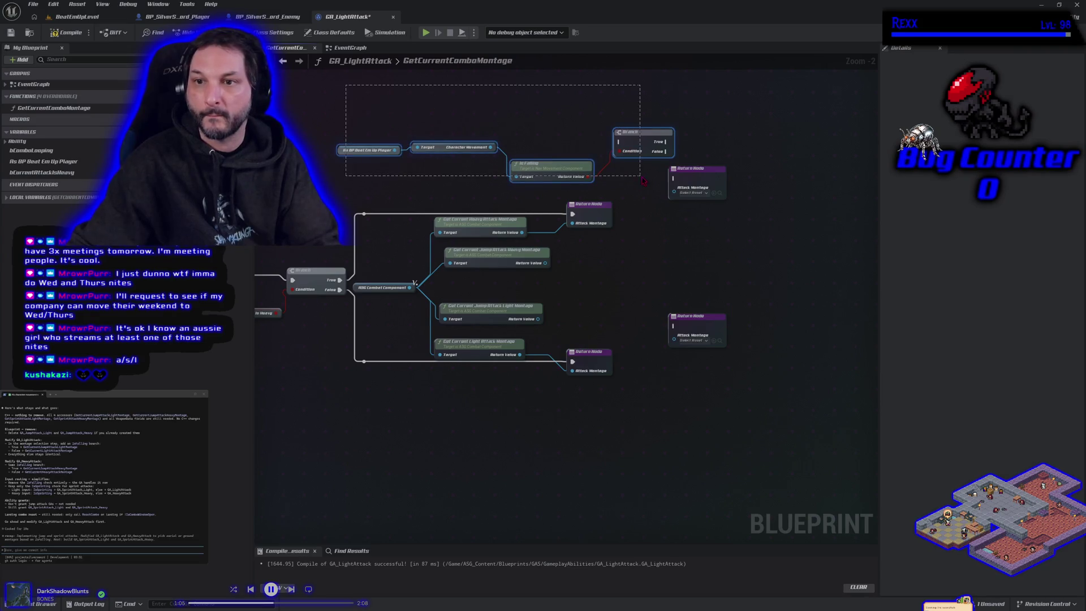
pyautogui.moveTo(433, 450); pyautogui.dragTo(493, 437)
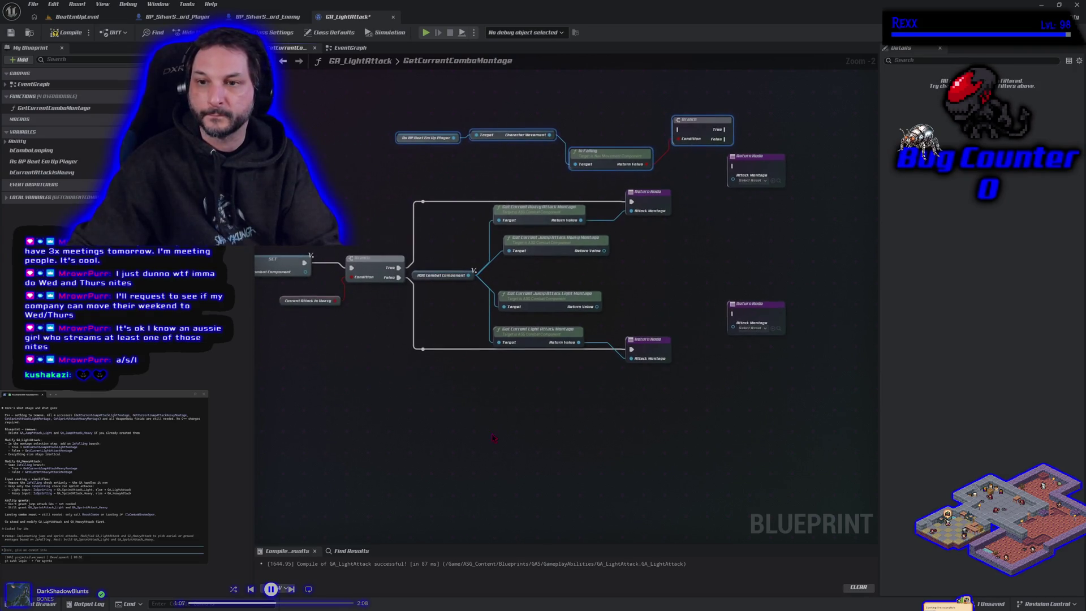
pyautogui.hotkey('ctrl', 'v')
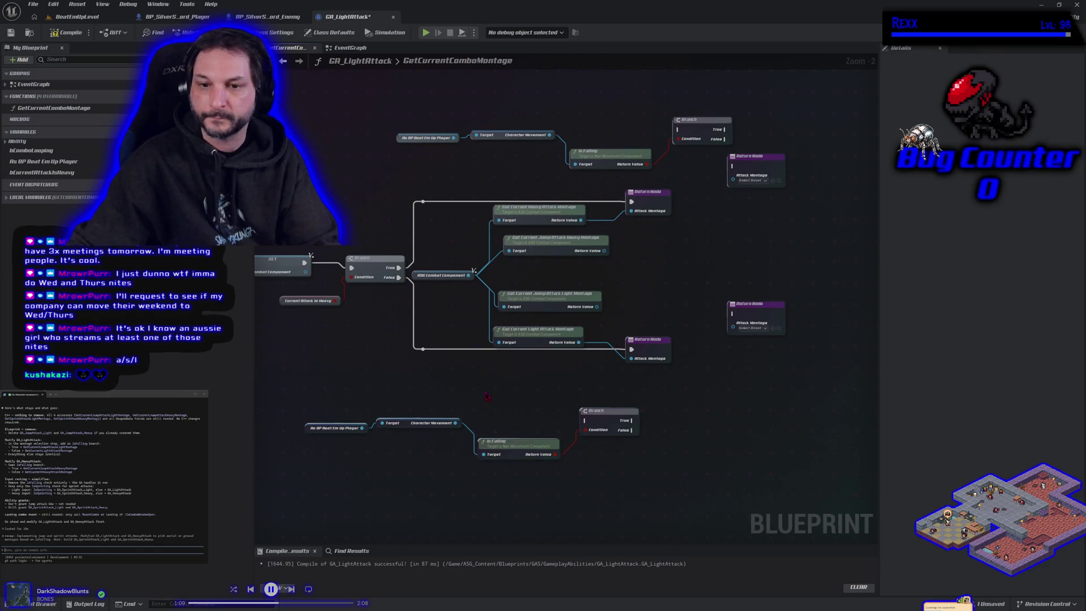
# Route the lower execution into the pasted Branch, with True and False going to Return Nodes.
pyautogui.moveTo(485, 392); pyautogui.dragTo(482, 379)
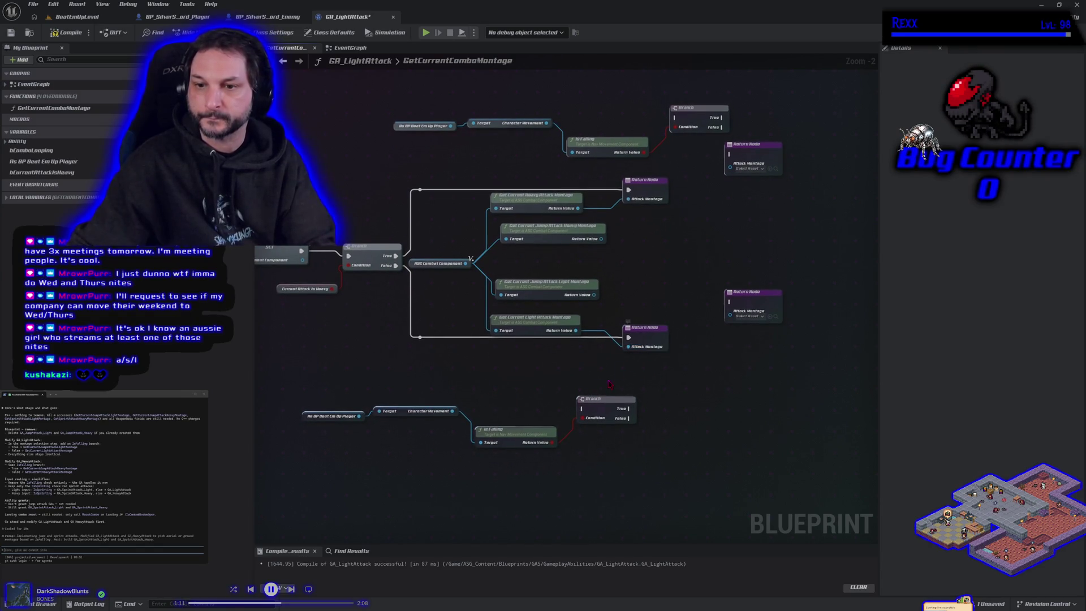
pyautogui.moveTo(628, 338)
pyautogui.mouseDown()
pyautogui.moveTo(616, 412)
pyautogui.moveTo(597, 420)
pyautogui.moveTo(583, 409)
pyautogui.mouseUp()
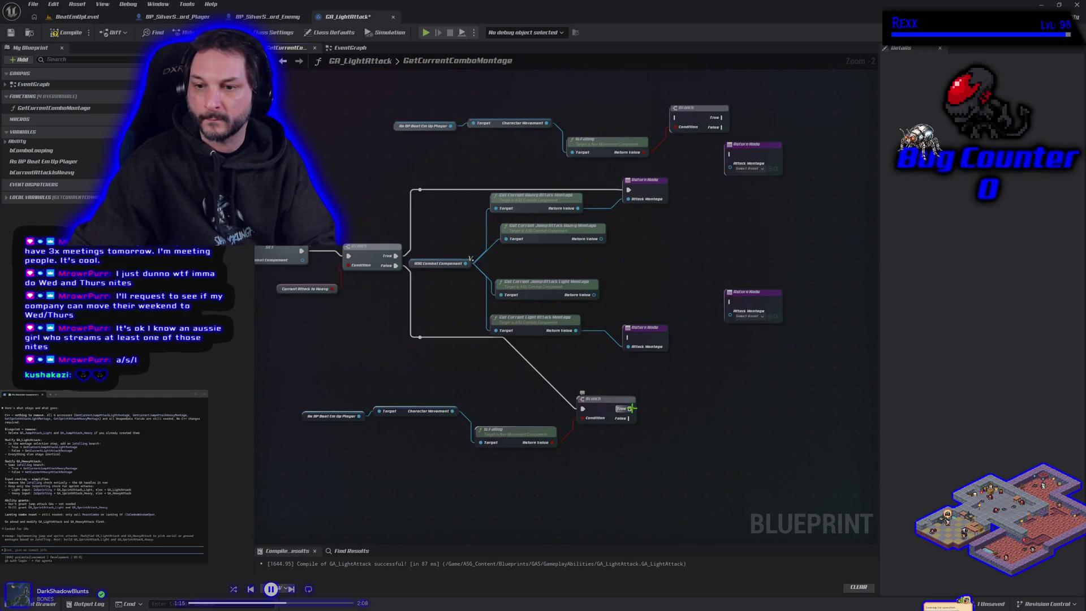
pyautogui.moveTo(631, 408); pyautogui.dragTo(730, 303)
pyautogui.moveTo(630, 419)
pyautogui.mouseDown()
pyautogui.moveTo(639, 385)
pyautogui.moveTo(628, 337)
pyautogui.mouseUp()
pyautogui.moveTo(538, 319)
pyautogui.mouseDown()
pyautogui.moveTo(560, 343)
pyautogui.moveTo(564, 332)
pyautogui.moveTo(634, 348)
pyautogui.mouseUp()
pyautogui.moveTo(570, 341)
pyautogui.mouseDown()
pyautogui.moveTo(696, 373)
pyautogui.moveTo(636, 424)
pyautogui.moveTo(707, 428)
pyautogui.moveTo(698, 443)
pyautogui.mouseUp()
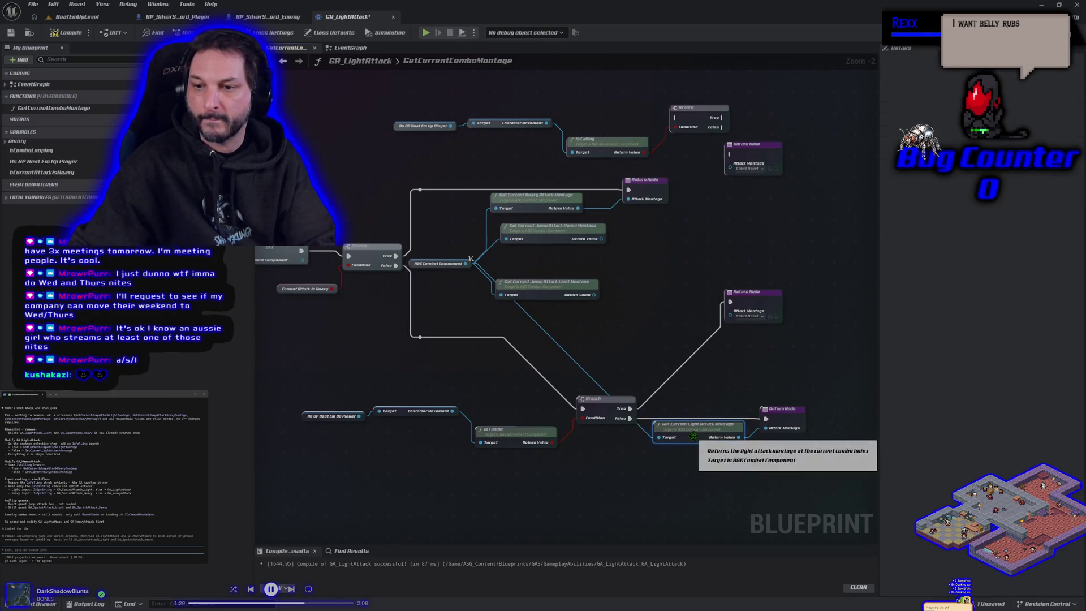
pyautogui.moveTo(759, 302); pyautogui.dragTo(781, 371)
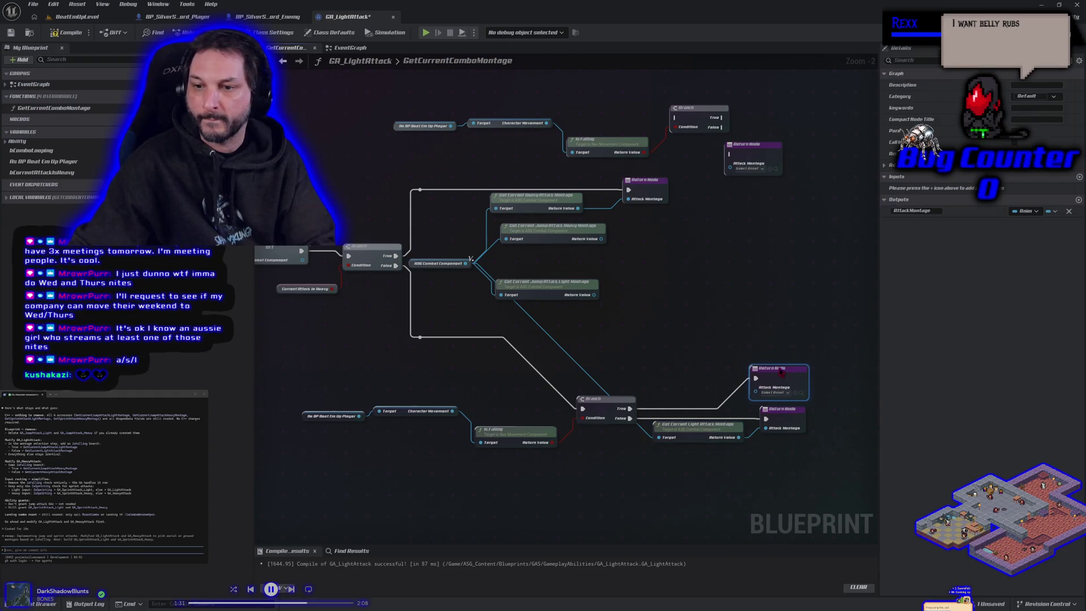
# Connect Get Current Jump Attack Light Montage to the True Return Node and tidy the Is Falling nodes.
pyautogui.click(595, 296)
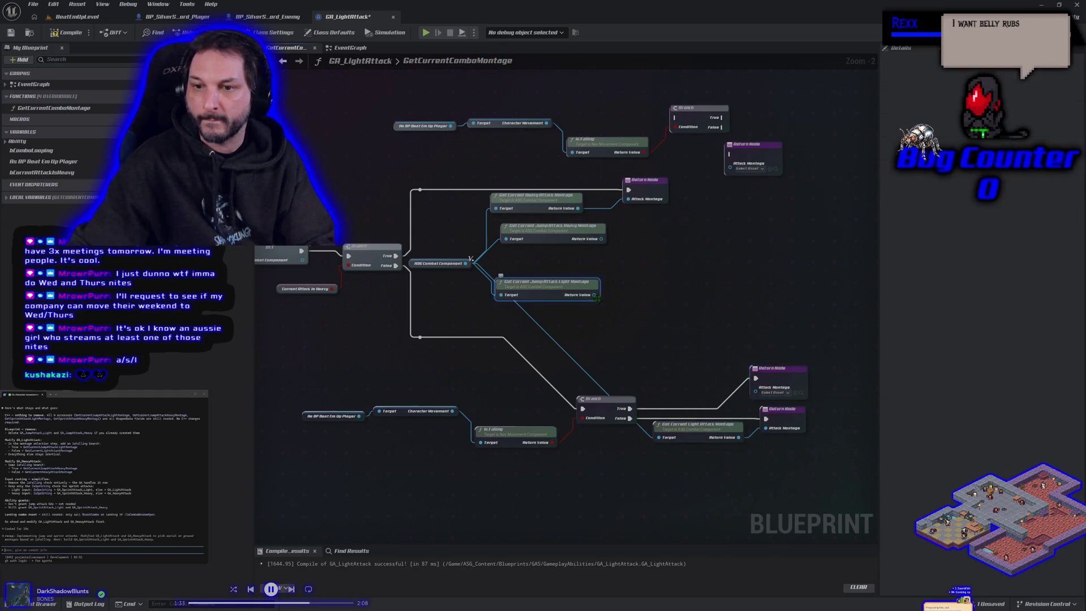
pyautogui.moveTo(596, 295)
pyautogui.mouseDown()
pyautogui.moveTo(764, 389)
pyautogui.moveTo(643, 327)
pyautogui.moveTo(693, 377)
pyautogui.mouseUp()
pyautogui.moveTo(772, 376); pyautogui.dragTo(785, 386)
pyautogui.moveTo(744, 354)
pyautogui.mouseDown()
pyautogui.moveTo(775, 438)
pyautogui.moveTo(791, 428)
pyautogui.mouseUp()
pyautogui.click(612, 488)
pyautogui.moveTo(513, 433); pyautogui.dragTo(527, 422)
pyautogui.moveTo(402, 411); pyautogui.dragTo(504, 416)
pyautogui.moveTo(305, 416); pyautogui.dragTo(479, 402)
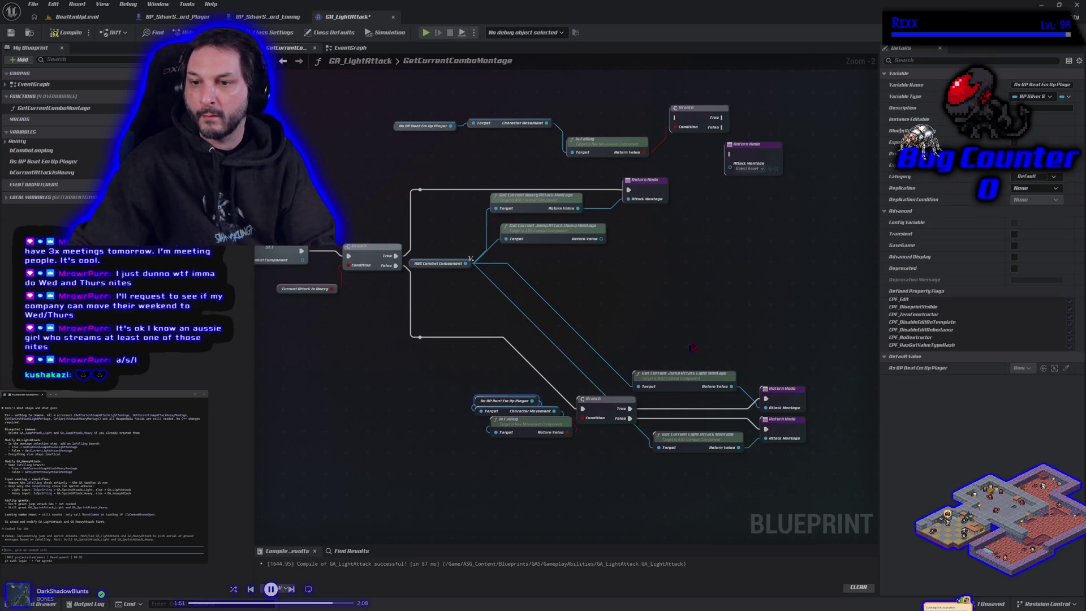
# Wire the upper Branch's execution, True and False paths to Return Nodes with the jump heavy montage.
pyautogui.moveTo(692, 347); pyautogui.dragTo(647, 346)
pyautogui.moveTo(604, 278); pyautogui.dragTo(604, 357)
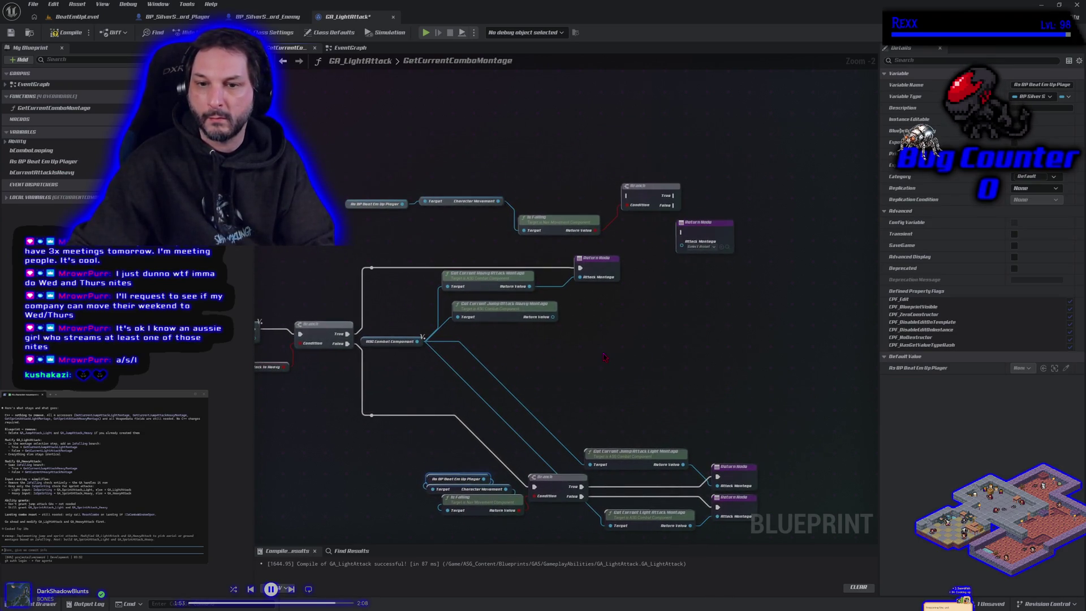
pyautogui.moveTo(580, 268); pyautogui.dragTo(626, 196)
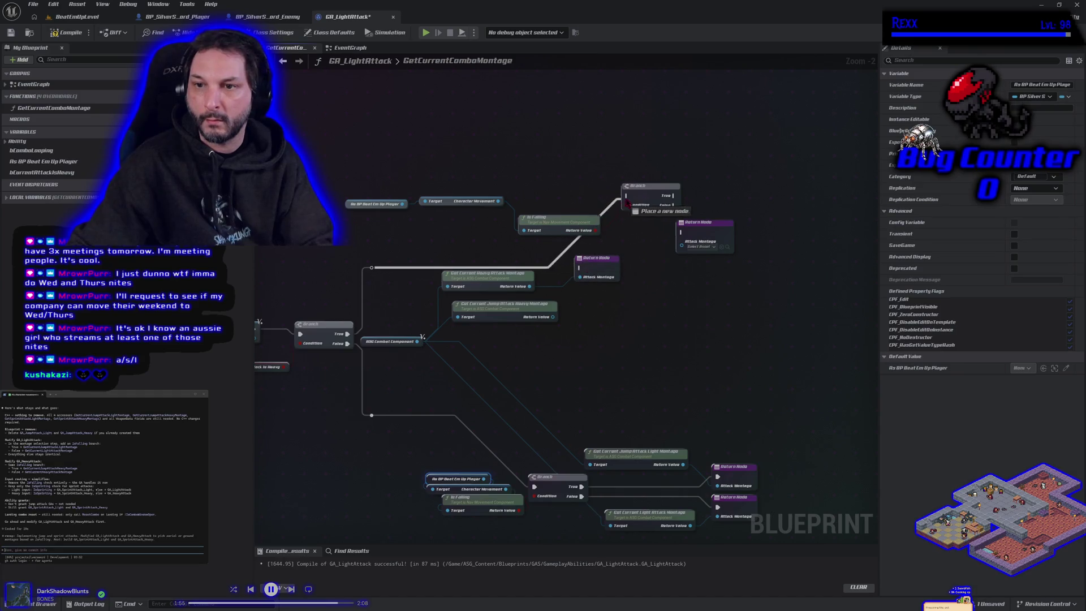
pyautogui.moveTo(553, 317)
pyautogui.mouseDown()
pyautogui.moveTo(679, 270)
pyautogui.moveTo(682, 242)
pyautogui.mouseUp()
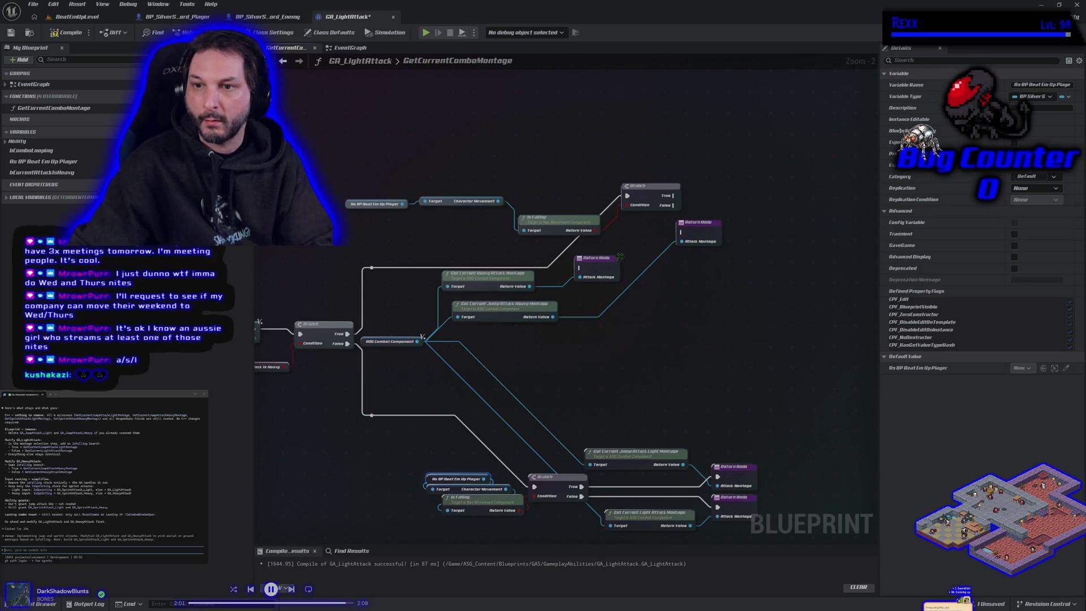
pyautogui.moveTo(674, 206)
pyautogui.mouseDown()
pyautogui.moveTo(617, 277)
pyautogui.moveTo(580, 268)
pyautogui.mouseUp()
pyautogui.moveTo(674, 195); pyautogui.dragTo(682, 232)
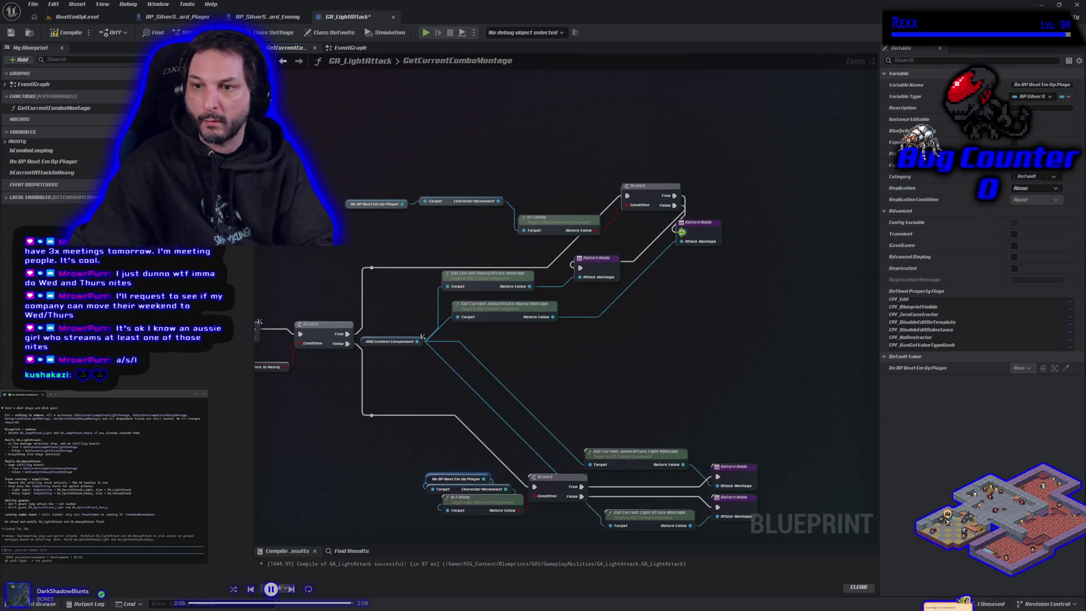
# Arrange the Return Nodes, heavy montage getters and Is Falling chain around the upper Branch.
pyautogui.moveTo(684, 403); pyautogui.dragTo(639, 352)
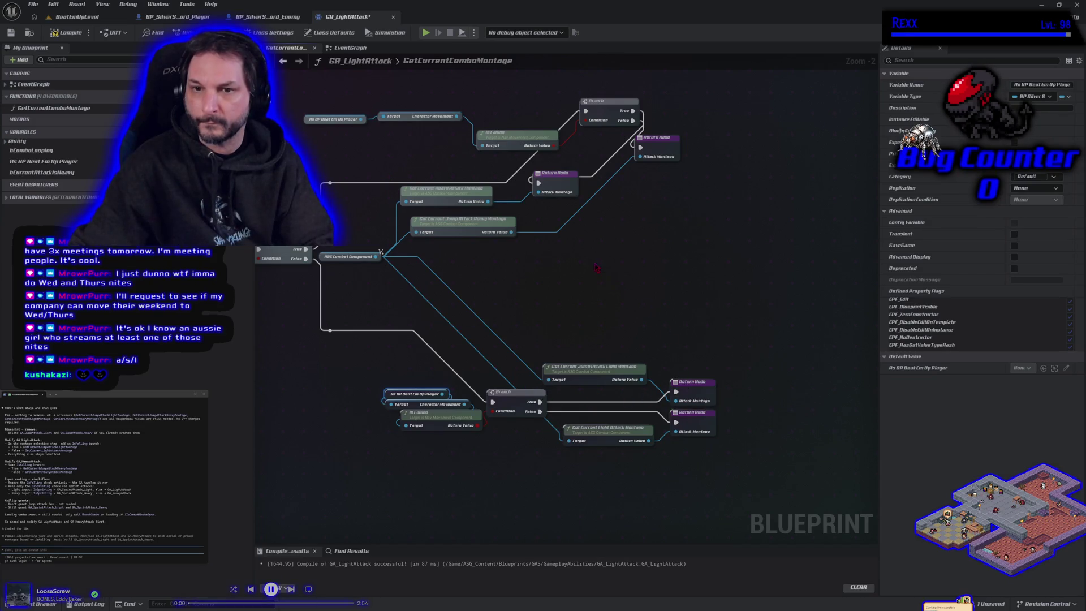
pyautogui.moveTo(596, 267); pyautogui.dragTo(627, 353)
pyautogui.moveTo(586, 265)
pyautogui.mouseDown()
pyautogui.moveTo(727, 201)
pyautogui.moveTo(730, 165)
pyautogui.moveTo(806, 219)
pyautogui.moveTo(826, 220)
pyautogui.mouseUp()
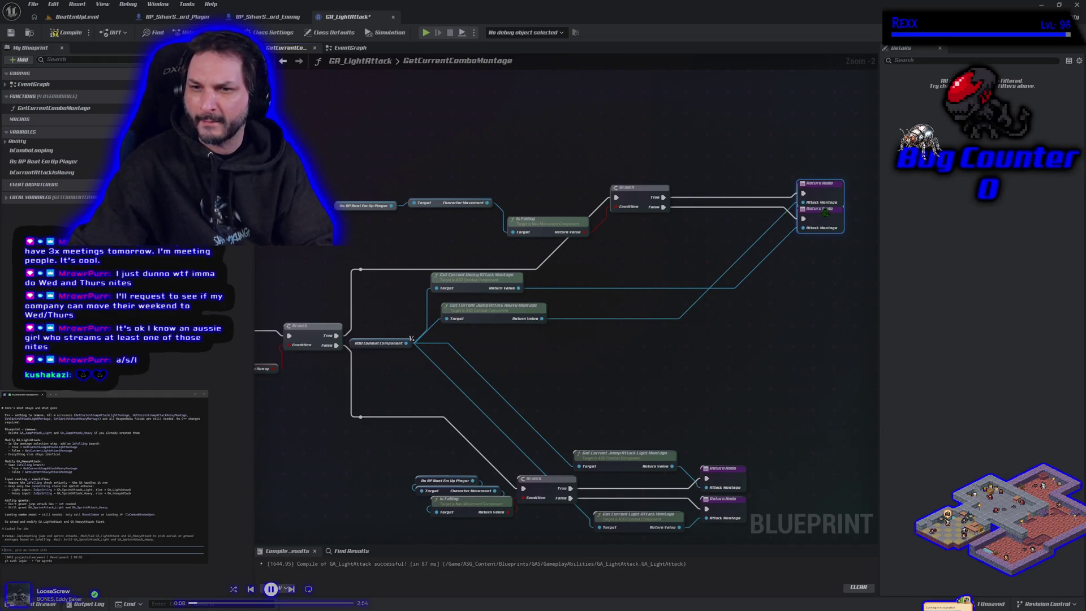
pyautogui.moveTo(510, 316)
pyautogui.mouseDown()
pyautogui.moveTo(566, 306)
pyautogui.moveTo(622, 253)
pyautogui.moveTo(732, 218)
pyautogui.moveTo(735, 180)
pyautogui.mouseUp()
pyautogui.moveTo(500, 278)
pyautogui.mouseDown()
pyautogui.moveTo(571, 302)
pyautogui.moveTo(717, 231)
pyautogui.mouseUp()
pyautogui.moveTo(565, 227); pyautogui.dragTo(553, 216)
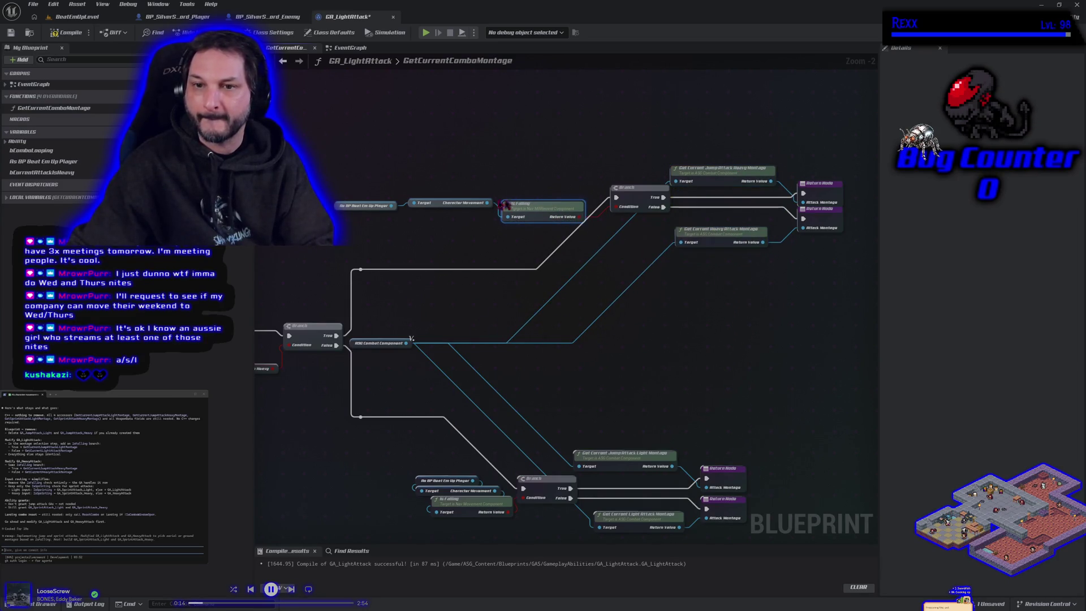
pyautogui.moveTo(437, 207); pyautogui.dragTo(521, 200)
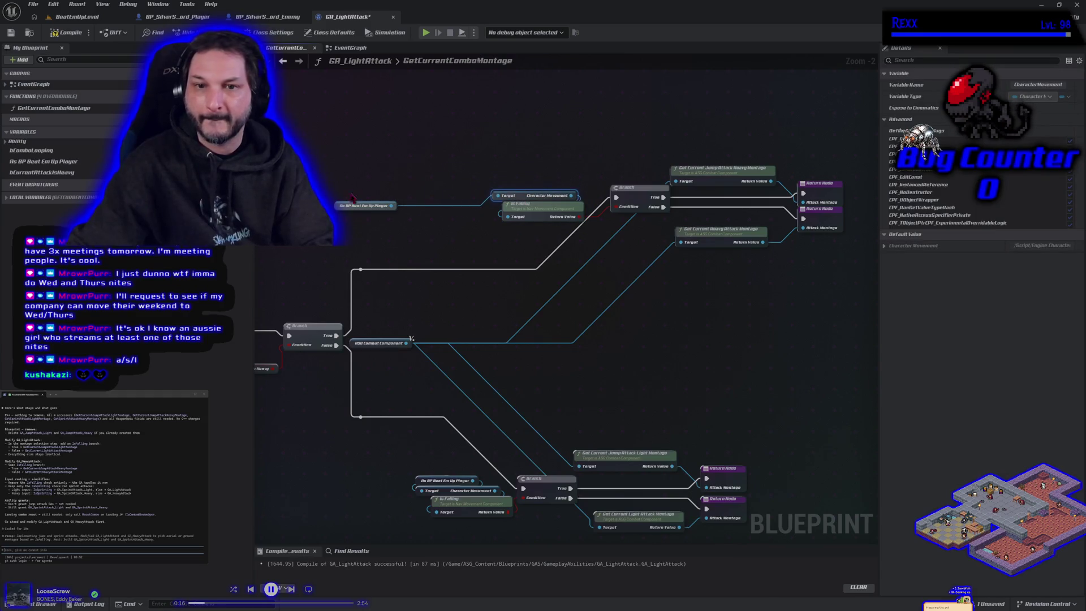
pyautogui.moveTo(366, 205); pyautogui.dragTo(533, 185)
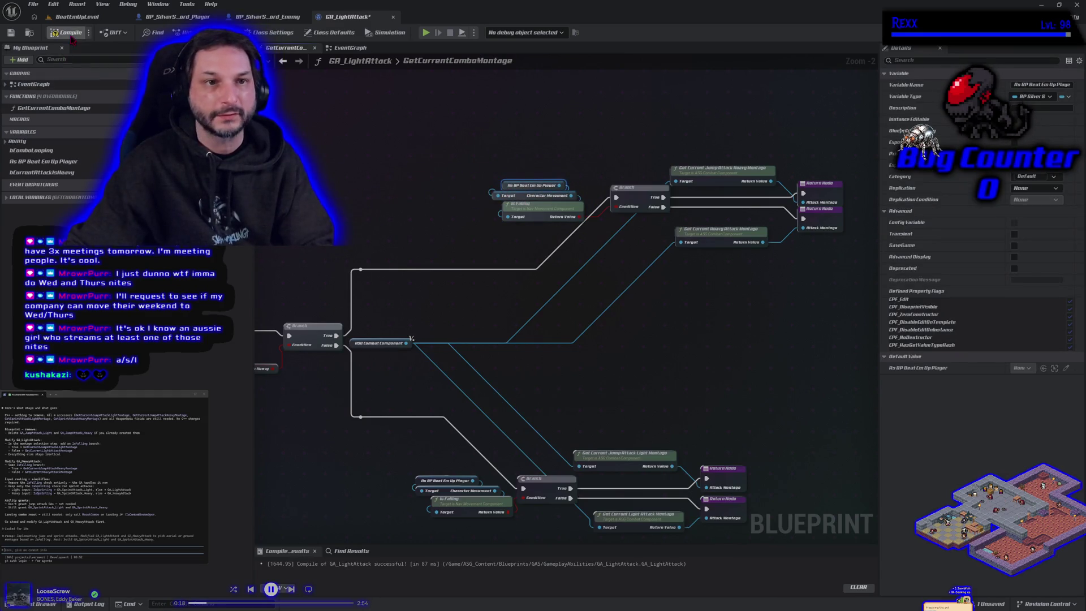
# Compile GetCurrentComboMontage and select all its nodes to copy them out as text.
pyautogui.click(306, 234)
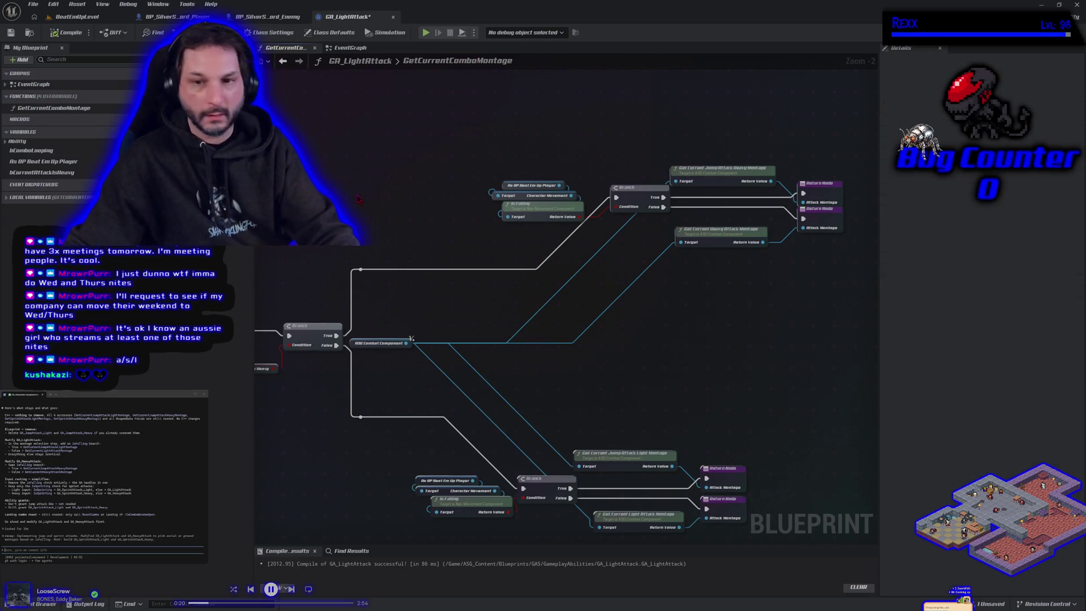
pyautogui.scroll(-3, 358, 200)
pyautogui.moveTo(272, 173)
pyautogui.mouseDown()
pyautogui.moveTo(753, 283)
pyautogui.moveTo(753, 453)
pyautogui.mouseUp()
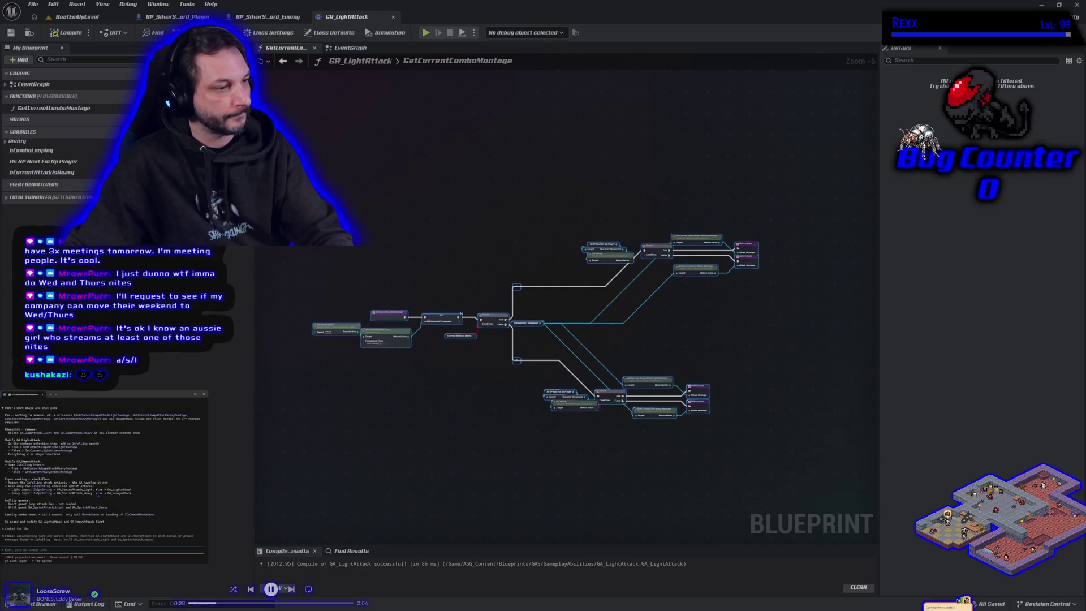
pyautogui.hotkey('ctrl', 'v')
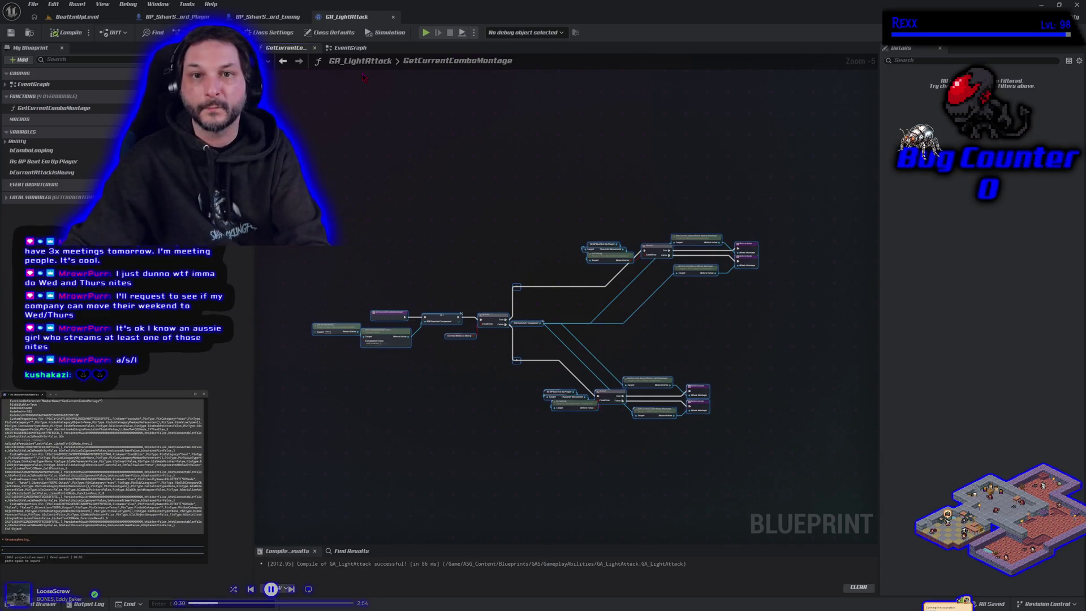
pyautogui.click(349, 58)
# Break the old falling Branch link, wire Then 2 to Get Current Combo Montage, and delete the old nodes.
pyautogui.scroll(-3, 352, 389)
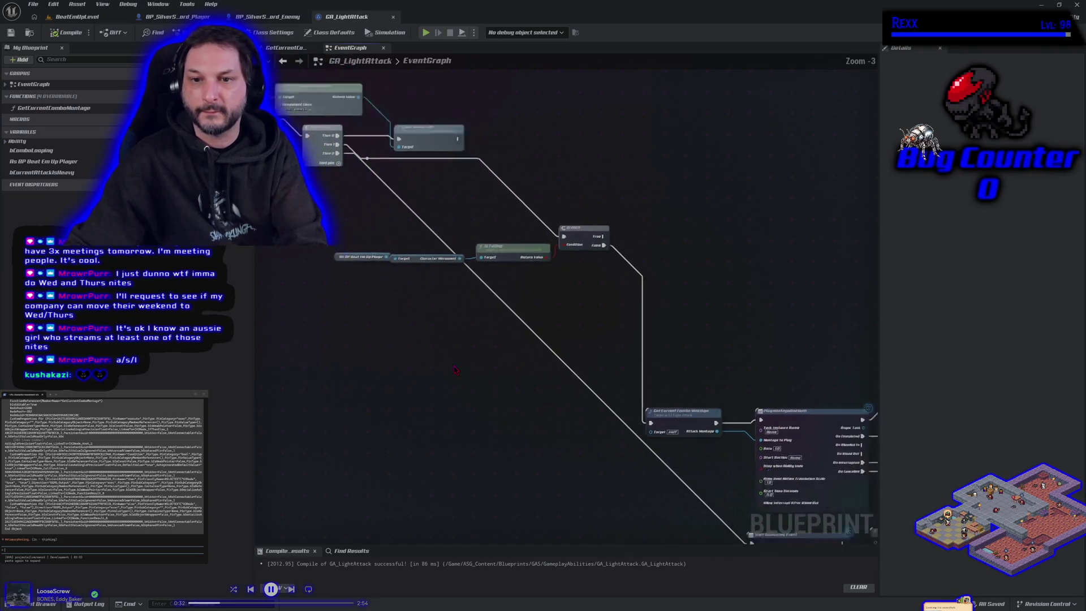
pyautogui.scroll(1, 396, 360)
pyautogui.moveTo(396, 360); pyautogui.dragTo(451, 383)
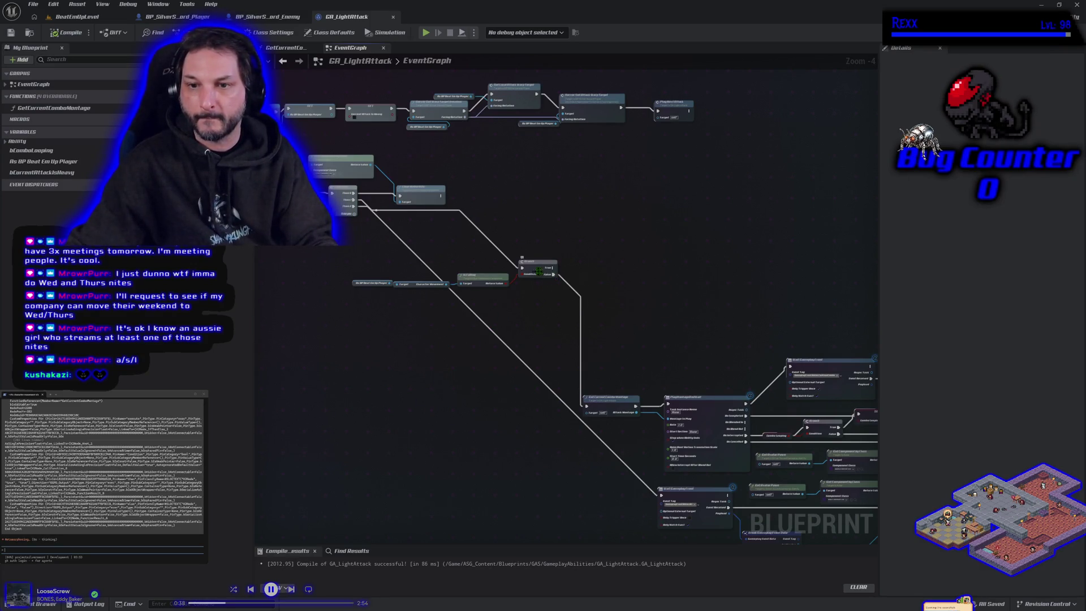
pyautogui.keyDown('alt'); pyautogui.click(525, 270); pyautogui.keyUp('alt')
pyautogui.scroll(2, 378, 259)
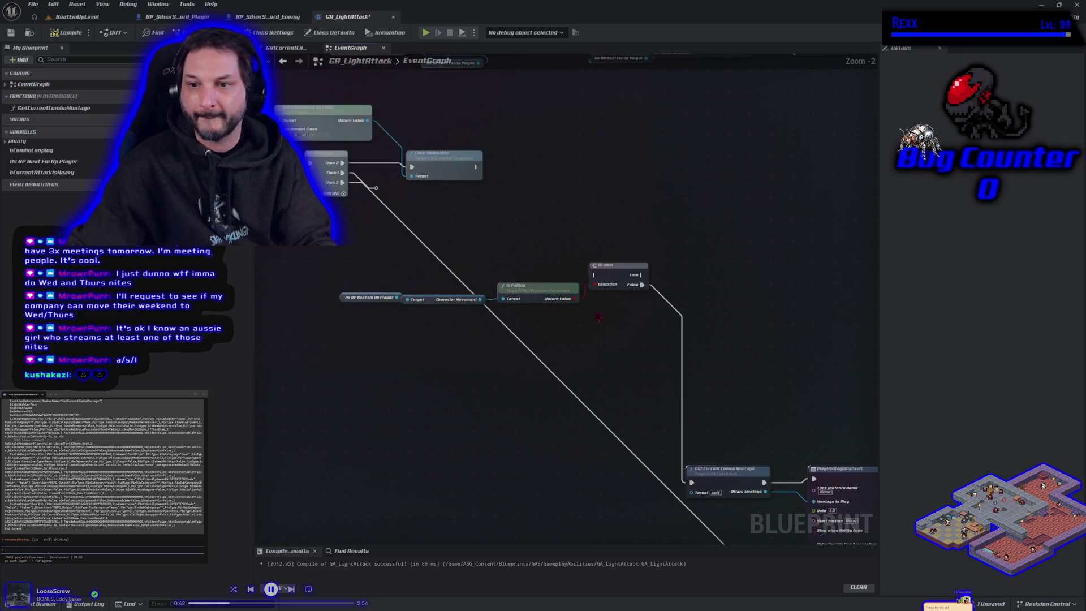
pyautogui.moveTo(643, 285)
pyautogui.mouseDown()
pyautogui.moveTo(370, 198)
pyautogui.moveTo(378, 192)
pyautogui.mouseUp()
pyautogui.moveTo(359, 245)
pyautogui.mouseDown()
pyautogui.moveTo(582, 352)
pyautogui.moveTo(656, 352)
pyautogui.mouseUp()
pyautogui.press('Delete')
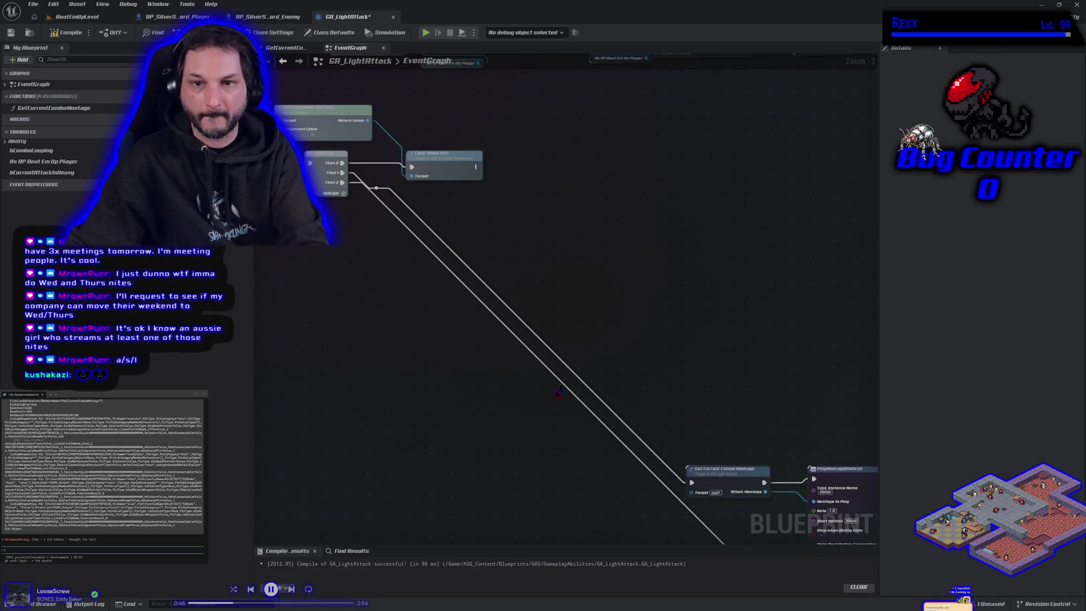
# Add a reroute point to tidy the wire, then compile and save GA_LightAttack.
pyautogui.scroll(-3, 559, 394)
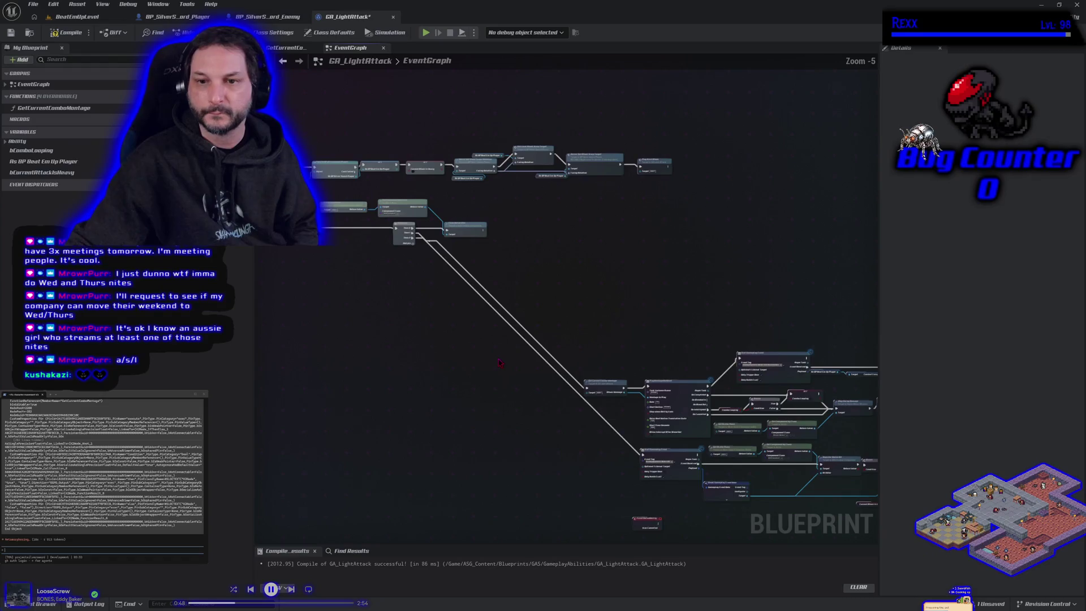
pyautogui.moveTo(500, 363); pyautogui.dragTo(424, 321)
pyautogui.scroll(1, 395, 311)
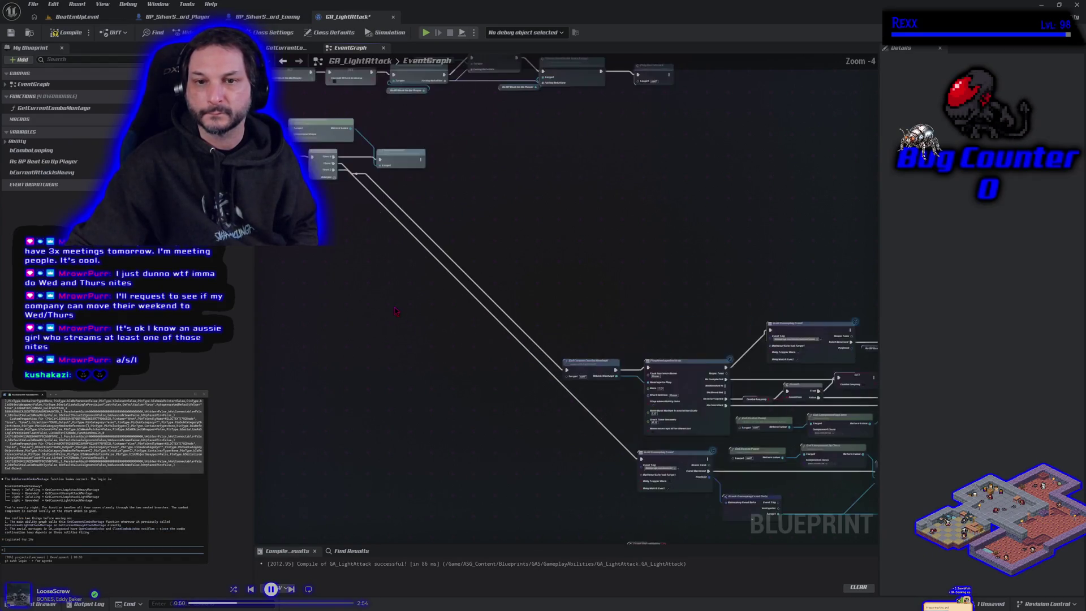
pyautogui.scroll(1, 395, 310)
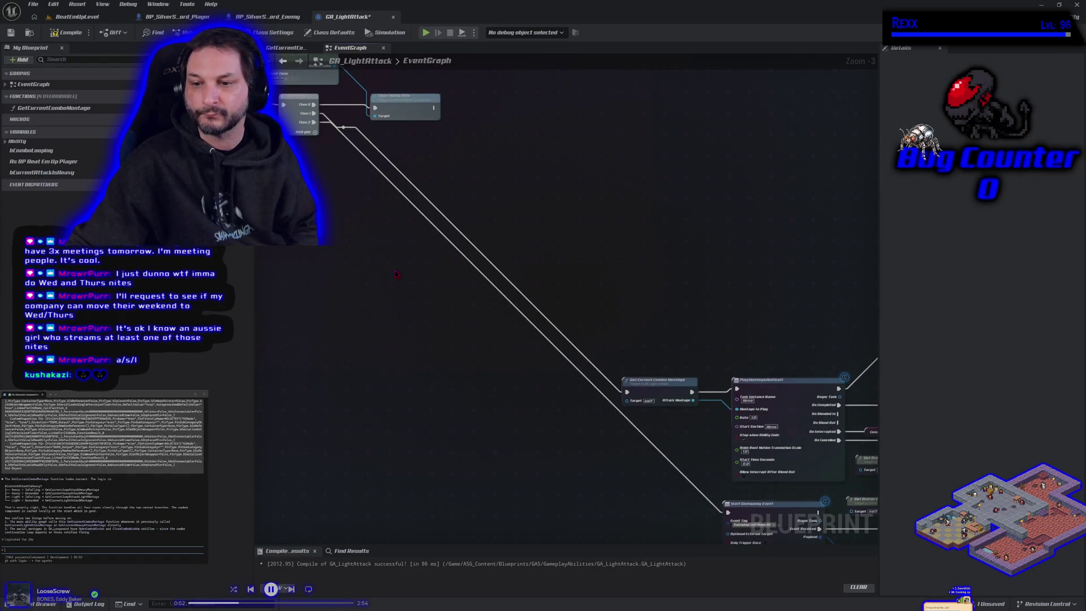
pyautogui.scroll(-1, 396, 275)
pyautogui.doubleClick(398, 215)
pyautogui.moveTo(398, 215)
pyautogui.mouseDown()
pyautogui.moveTo(343, 211)
pyautogui.moveTo(346, 449)
pyautogui.mouseUp()
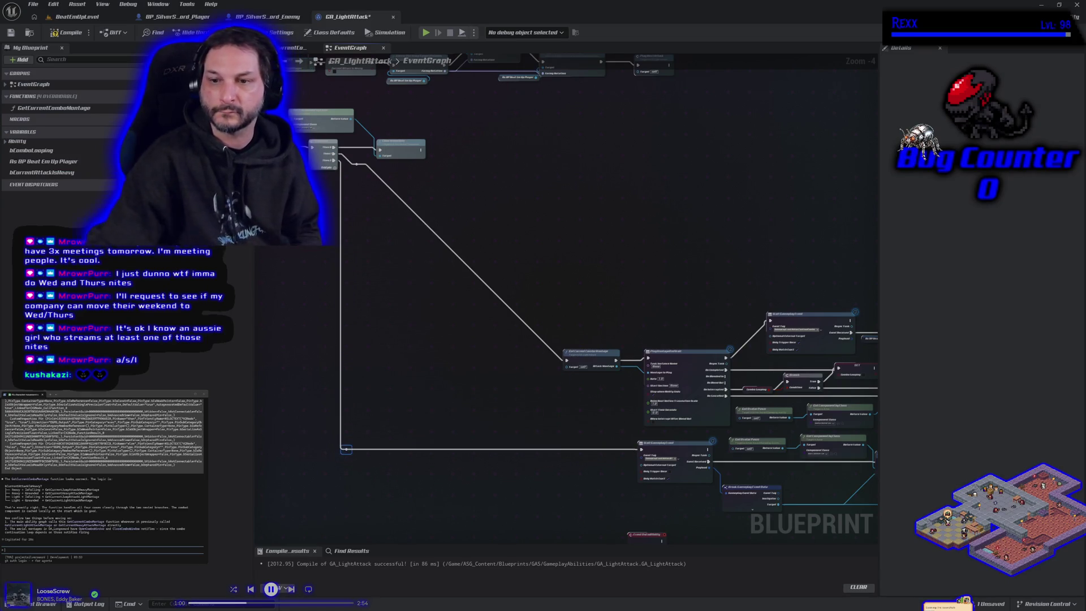
pyautogui.scroll(-3, 572, 380)
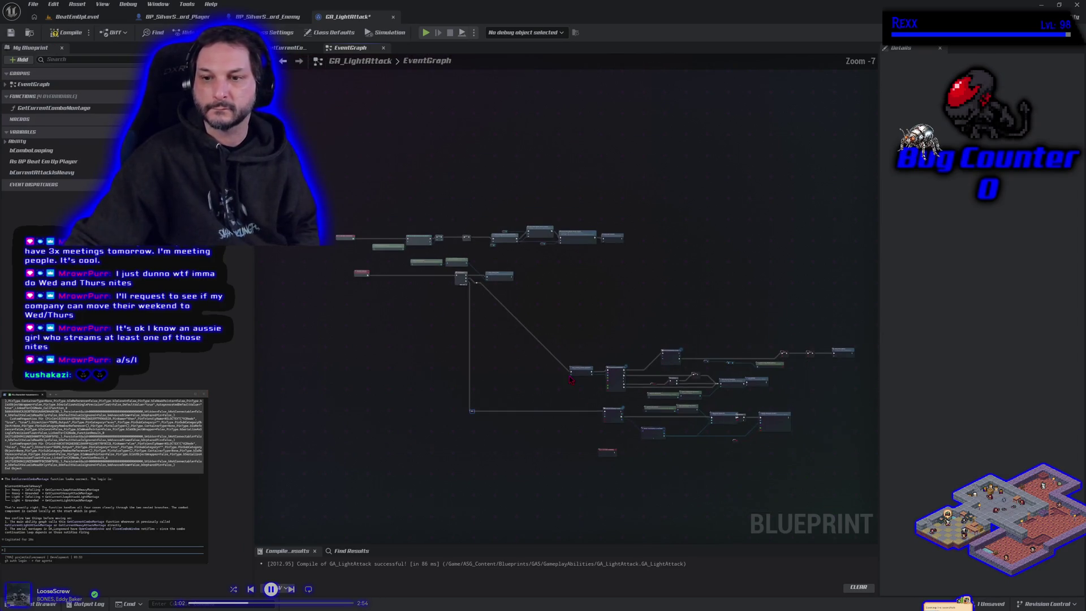
pyautogui.click(67, 33)
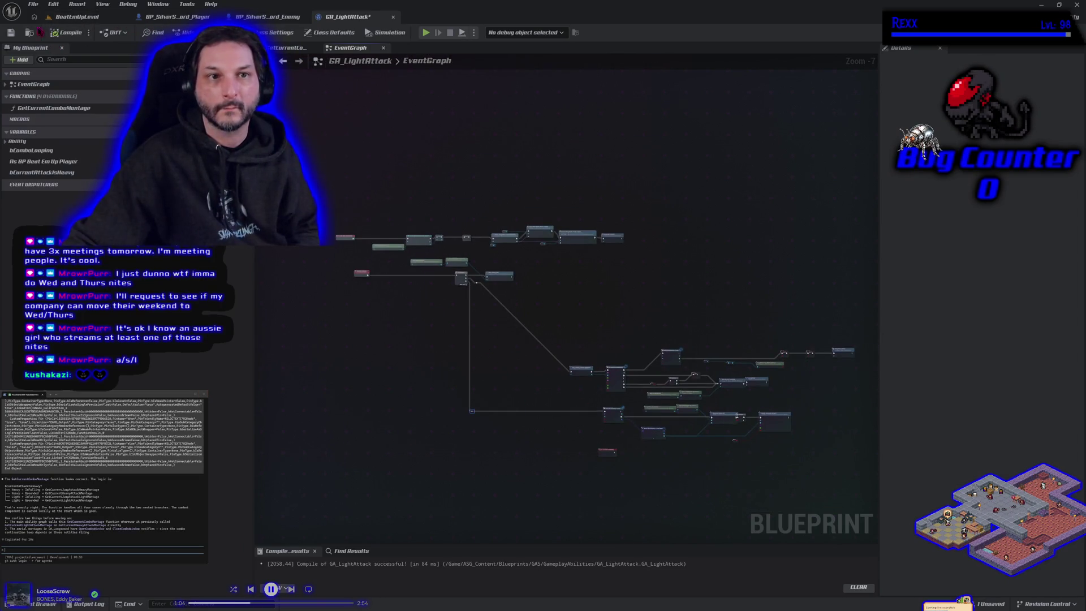
pyautogui.click(10, 32)
# Move the lower event graph node block up and left, recompile with F7 and save.
pyautogui.scroll(2, 566, 339)
pyautogui.moveTo(446, 176)
pyautogui.mouseDown()
pyautogui.moveTo(655, 371)
pyautogui.moveTo(849, 449)
pyautogui.moveTo(356, 439)
pyautogui.moveTo(585, 480)
pyautogui.mouseUp()
pyautogui.moveTo(654, 379); pyautogui.dragTo(506, 276)
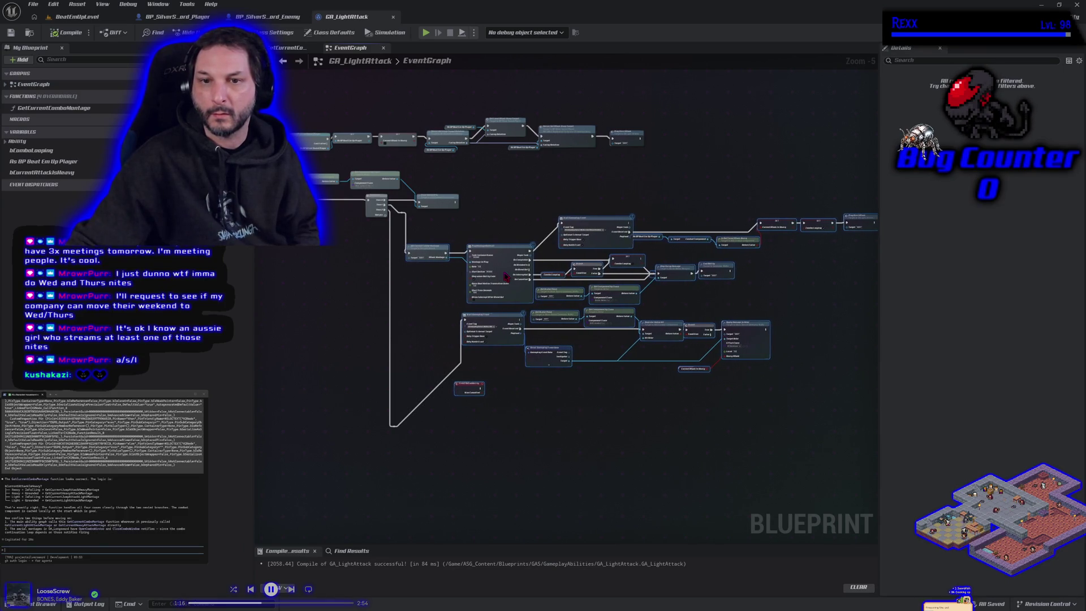
pyautogui.moveTo(505, 276); pyautogui.dragTo(509, 276)
pyautogui.moveTo(421, 460)
pyautogui.mouseDown()
pyautogui.moveTo(367, 406)
pyautogui.moveTo(393, 320)
pyautogui.mouseUp()
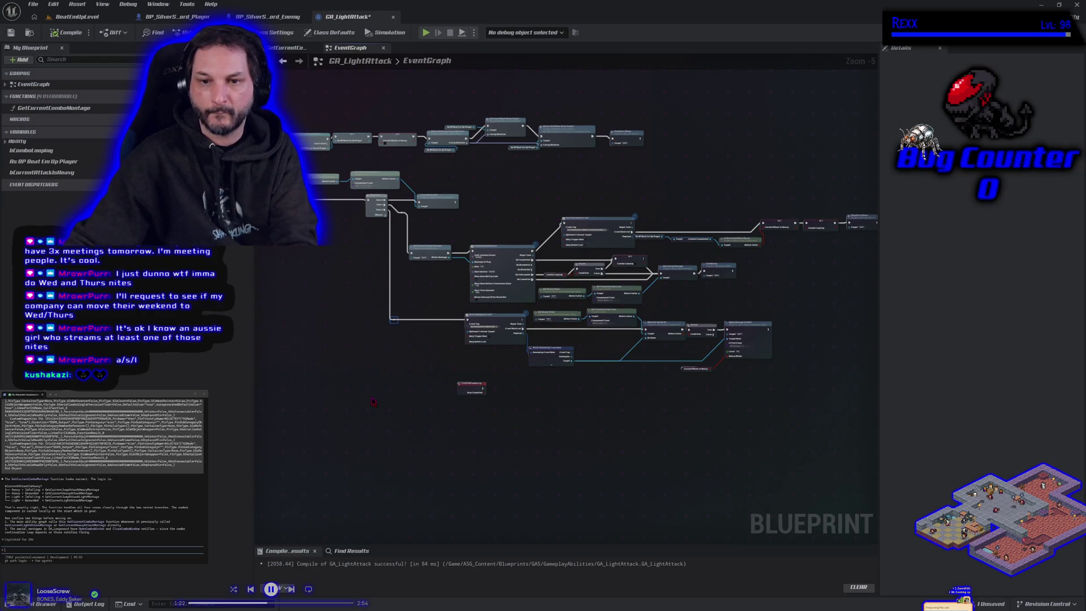
pyautogui.press('F7')
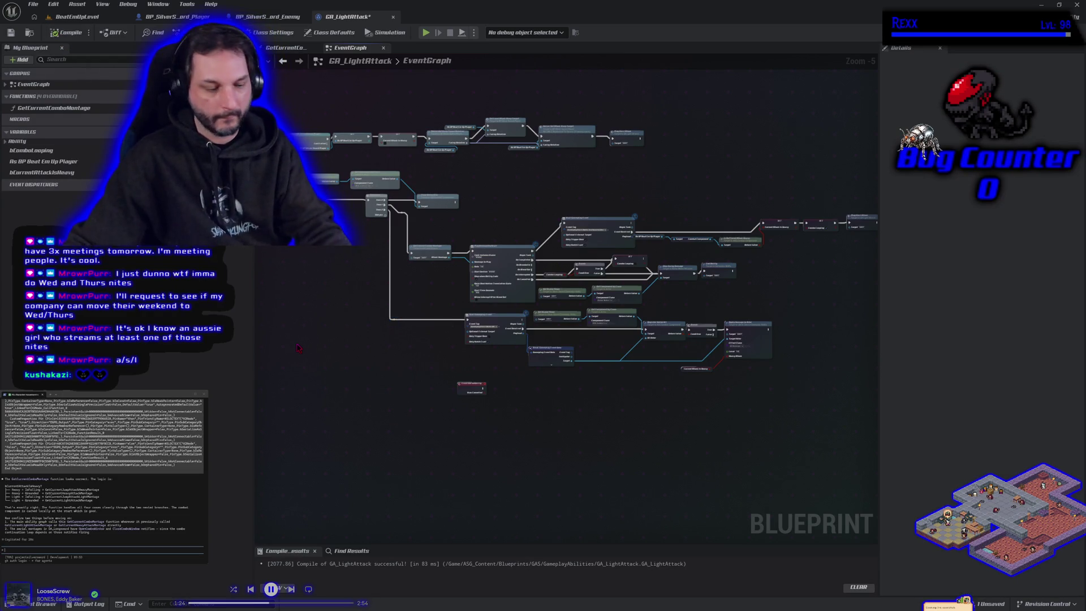
pyautogui.hotkey('ctrl', 's')
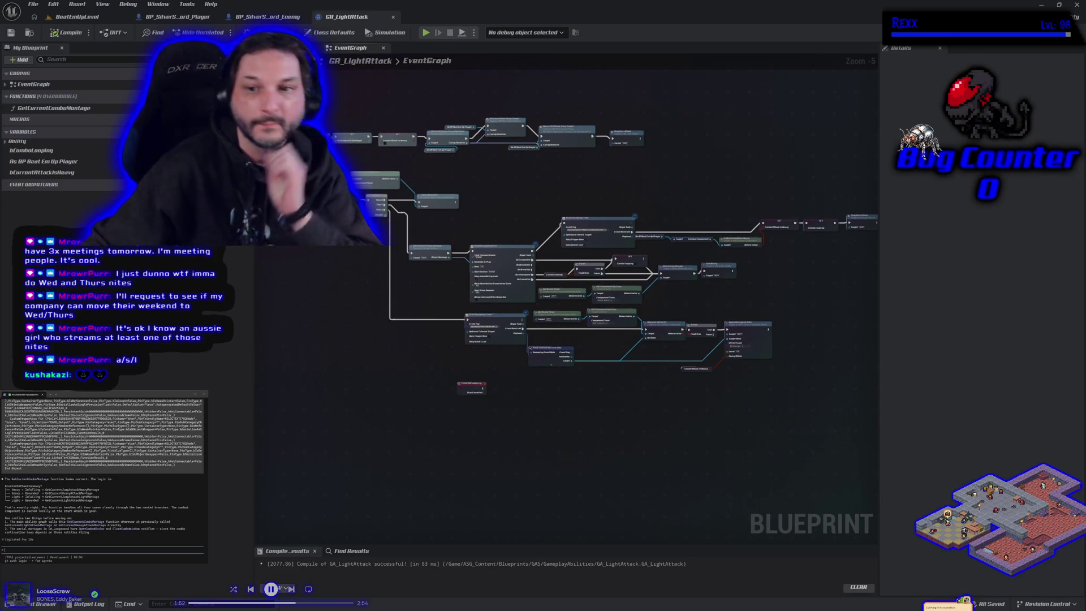
pyautogui.rightClick(63, 109)
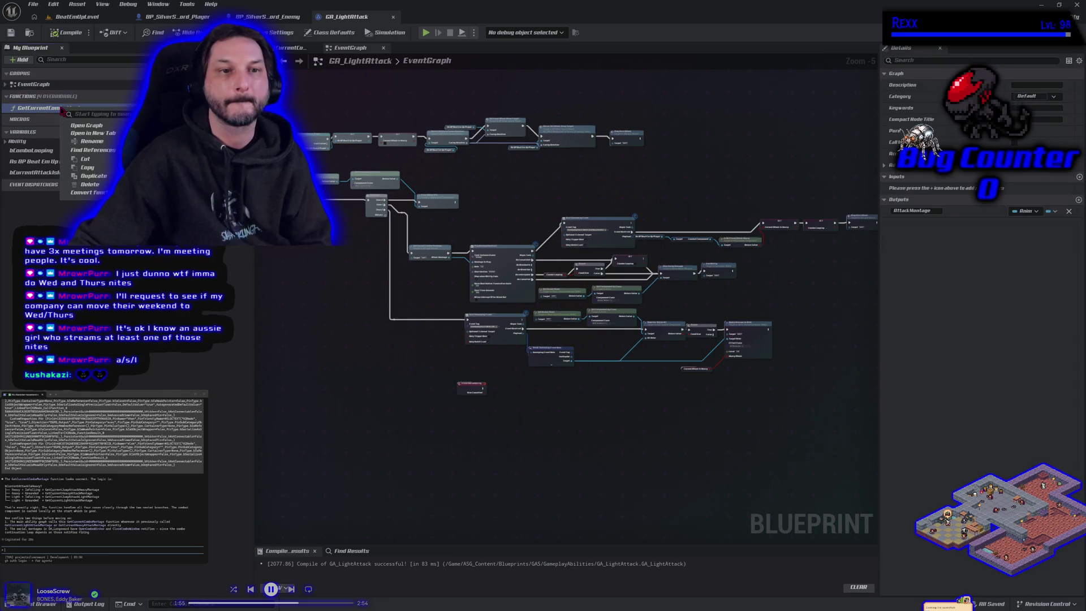
# Copy GetCurrentComboMontage from GA_LightAttack and paste it into GA_HeavyAttack as GetCurrentComboMontage_0.
pyautogui.click(77, 170)
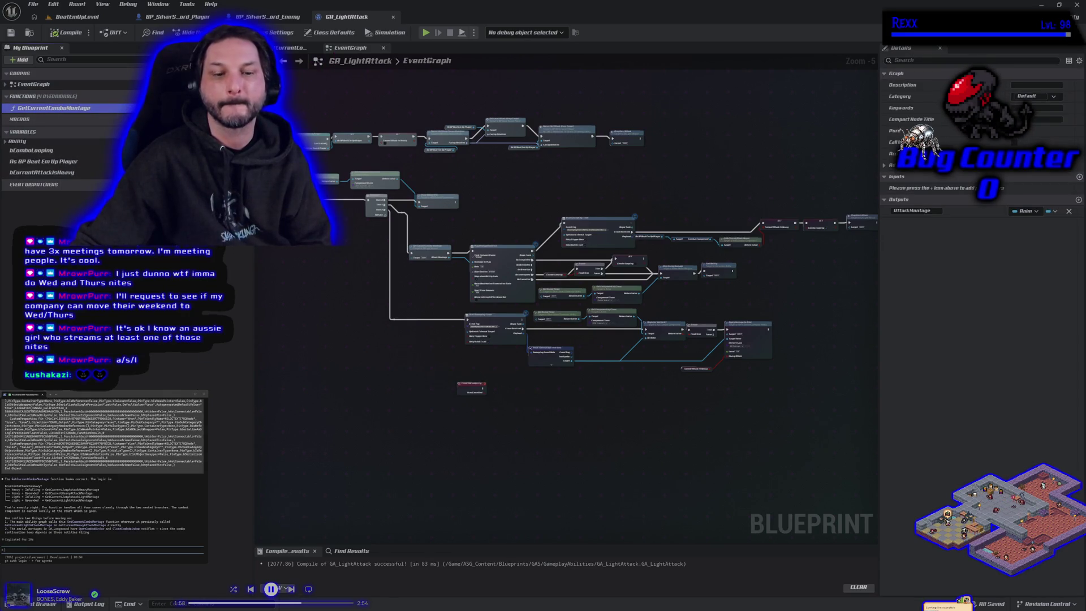
pyautogui.hotkey('ctrl', 'space')
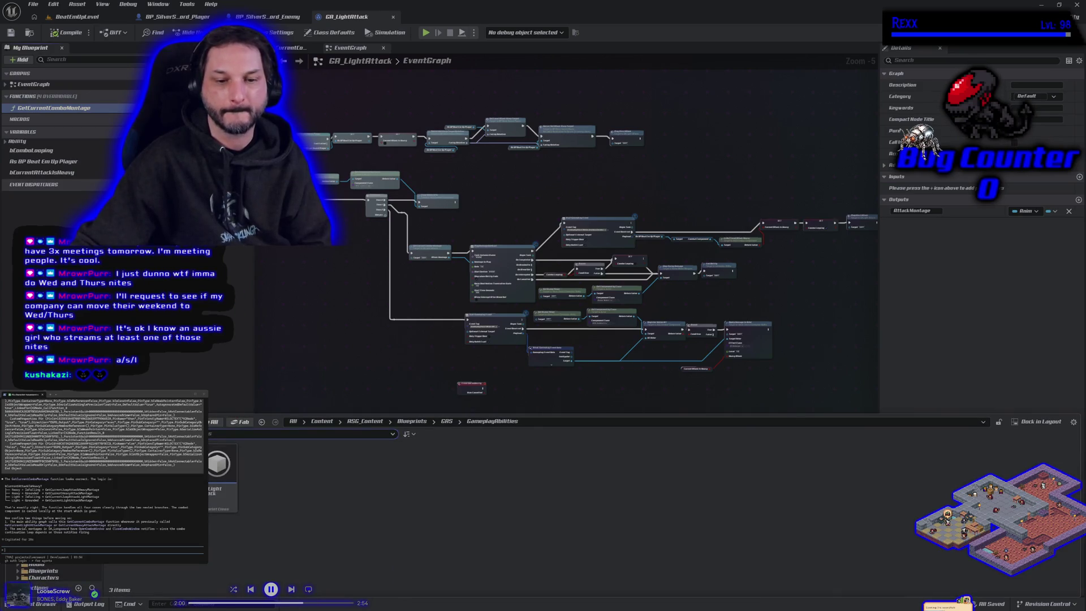
pyautogui.doubleClick(164, 470)
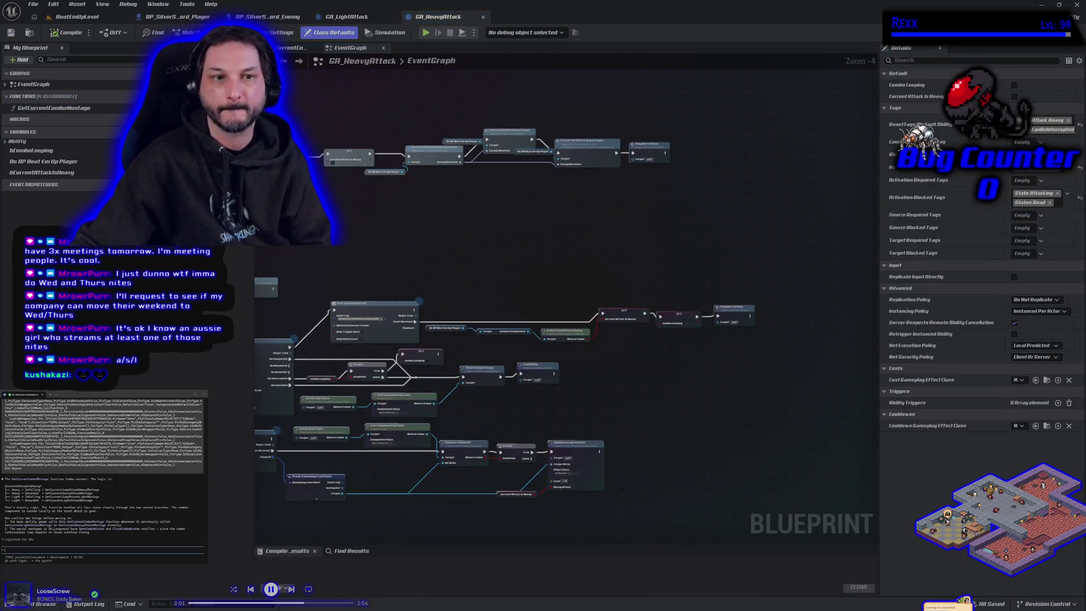
pyautogui.click(83, 110)
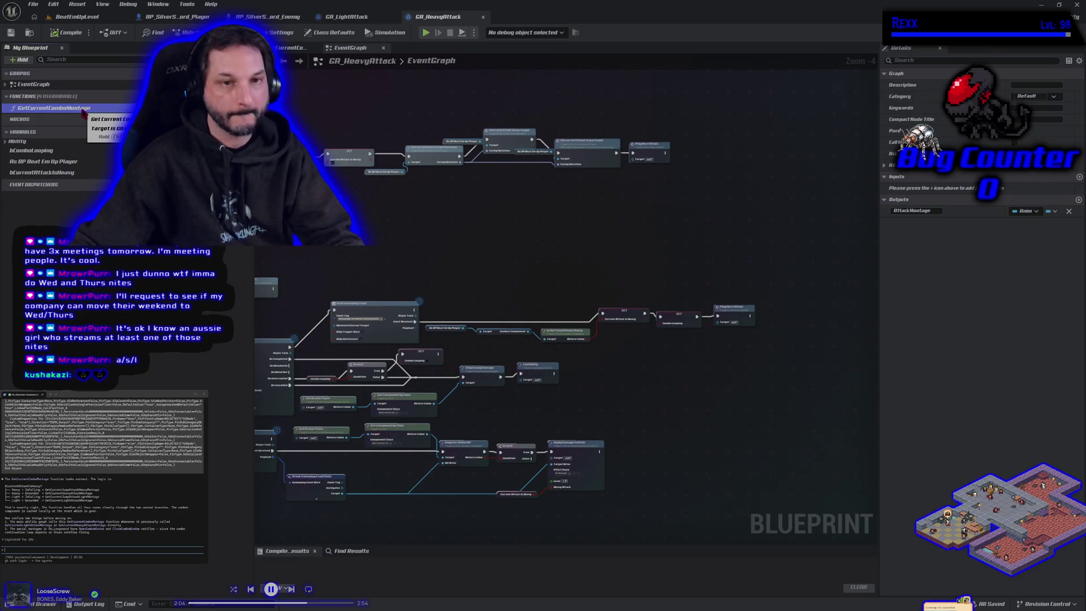
pyautogui.hotkey('ctrl', 'w')
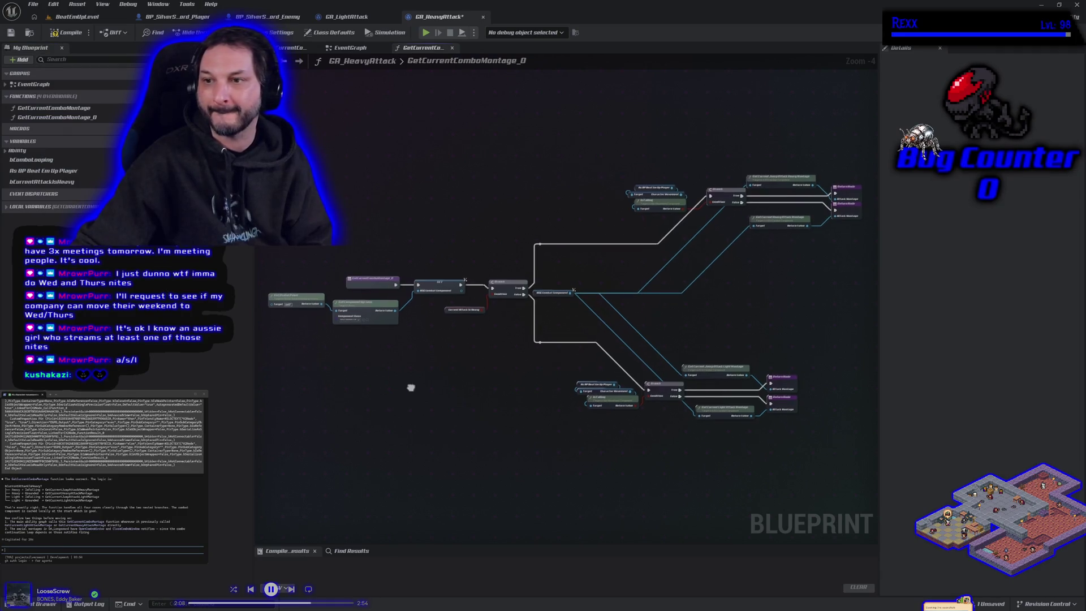
pyautogui.moveTo(410, 385); pyautogui.dragTo(406, 354)
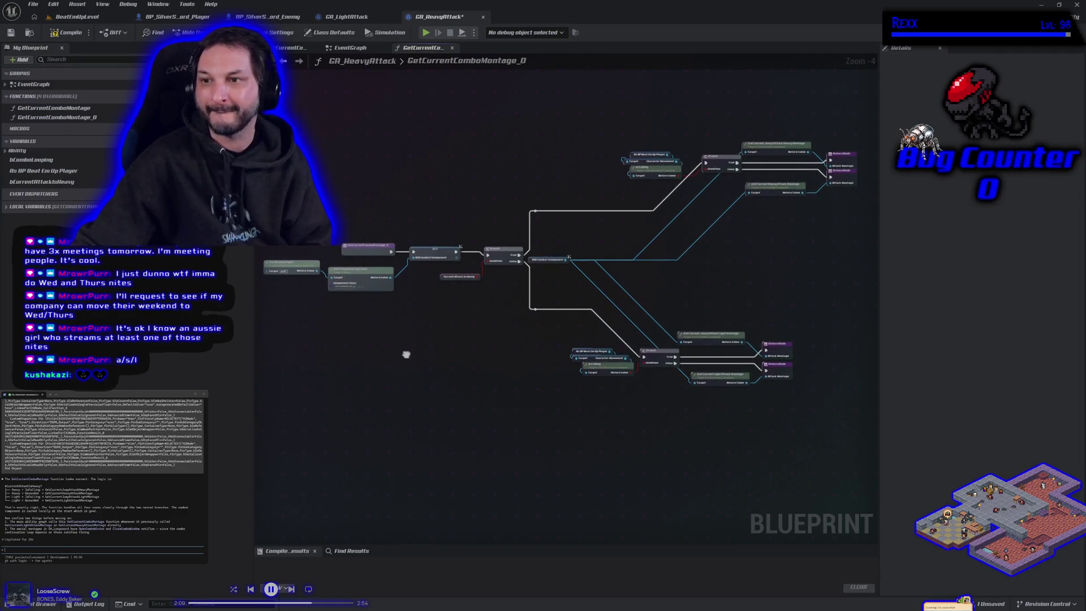
pyautogui.click(99, 109)
# Call GetCurrentComboMontage_0 before PlayMontageAndWait, feed its Attack Montage to Montage to Play, delete the old call.
pyautogui.click(351, 48)
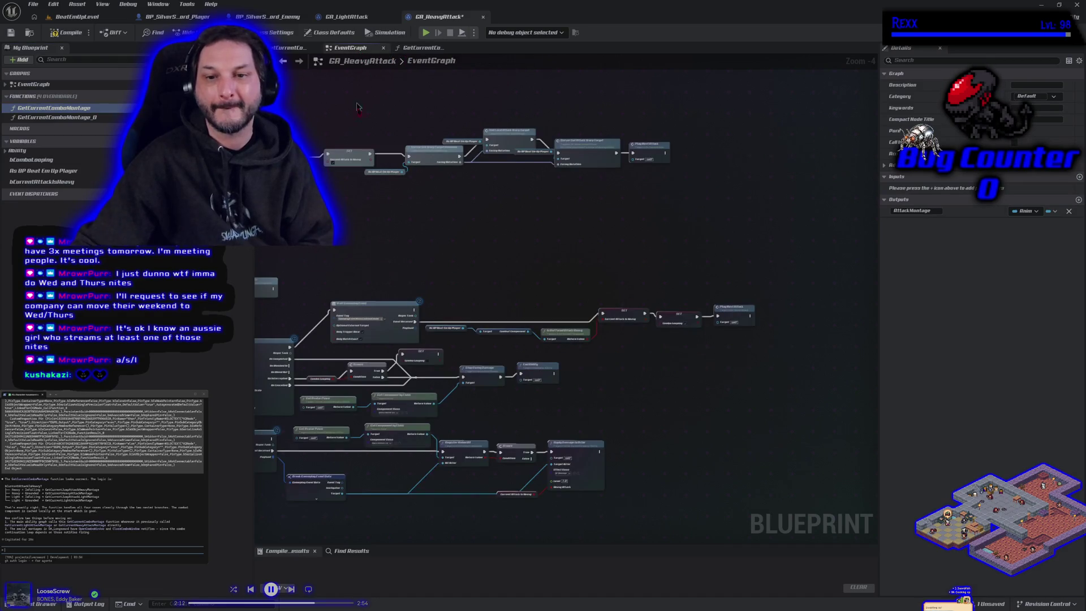
pyautogui.click(57, 117)
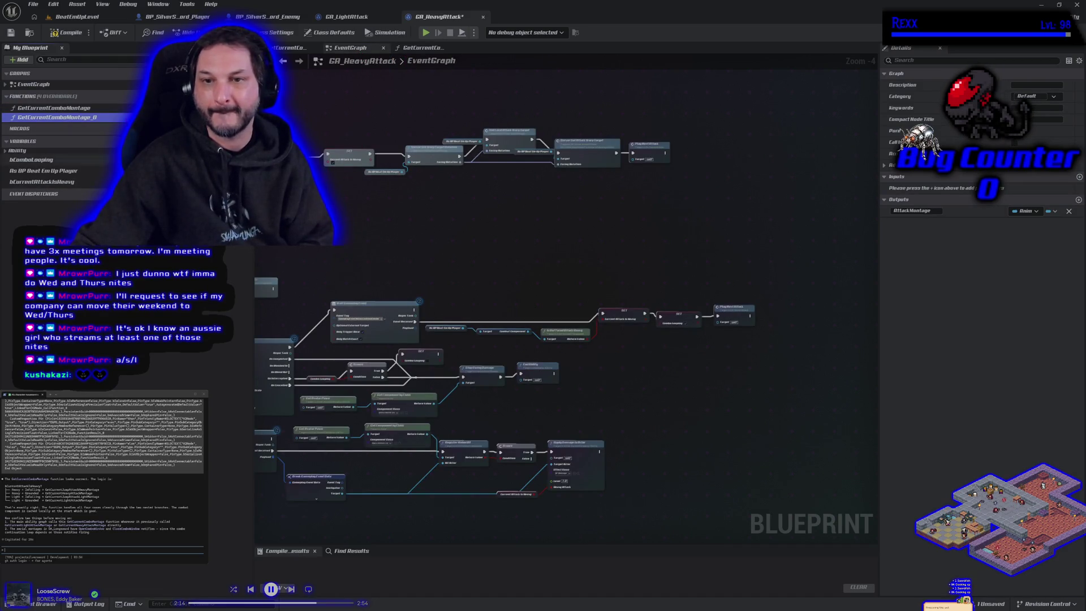
pyautogui.moveTo(88, 119); pyautogui.dragTo(466, 299)
pyautogui.scroll(4, 541, 310)
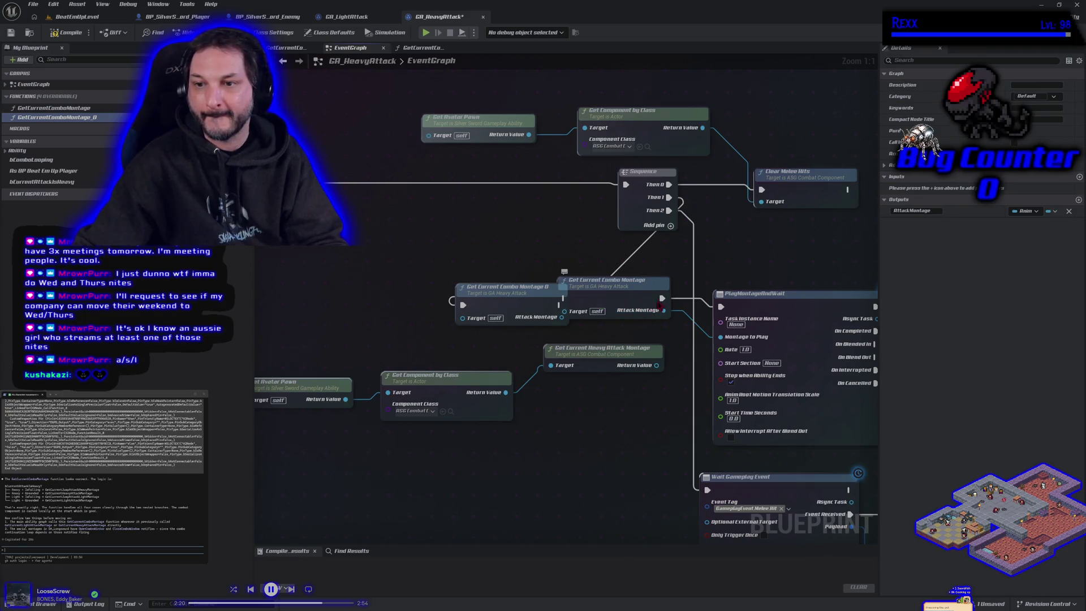
pyautogui.moveTo(660, 298); pyautogui.dragTo(560, 304)
pyautogui.moveTo(664, 310)
pyautogui.mouseDown()
pyautogui.moveTo(591, 328)
pyautogui.moveTo(562, 317)
pyautogui.mouseUp()
pyautogui.moveTo(600, 283)
pyautogui.mouseDown()
pyautogui.moveTo(556, 248)
pyautogui.moveTo(456, 221)
pyautogui.mouseUp()
pyautogui.moveTo(525, 302); pyautogui.dragTo(640, 308)
pyautogui.click(457, 232)
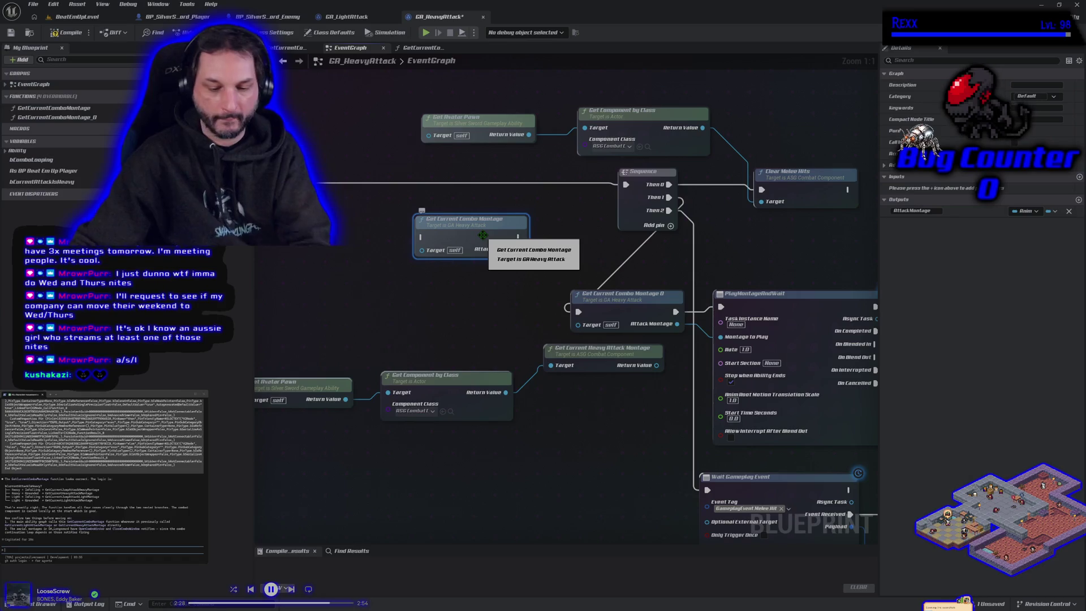
pyautogui.press('Delete')
# Delete the old function, rename GetCurrentComboMontage_0 to GetCurrentComboMontage, then compile and save GA_HeavyAttack.
pyautogui.click(85, 109)
pyautogui.press('Delete')
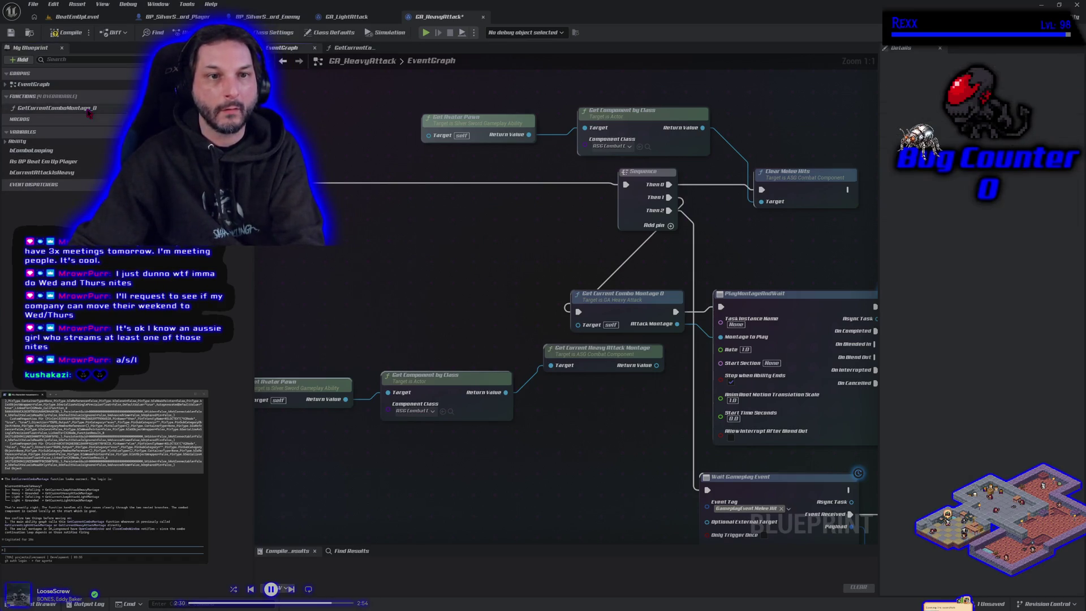
pyautogui.doubleClick(87, 113)
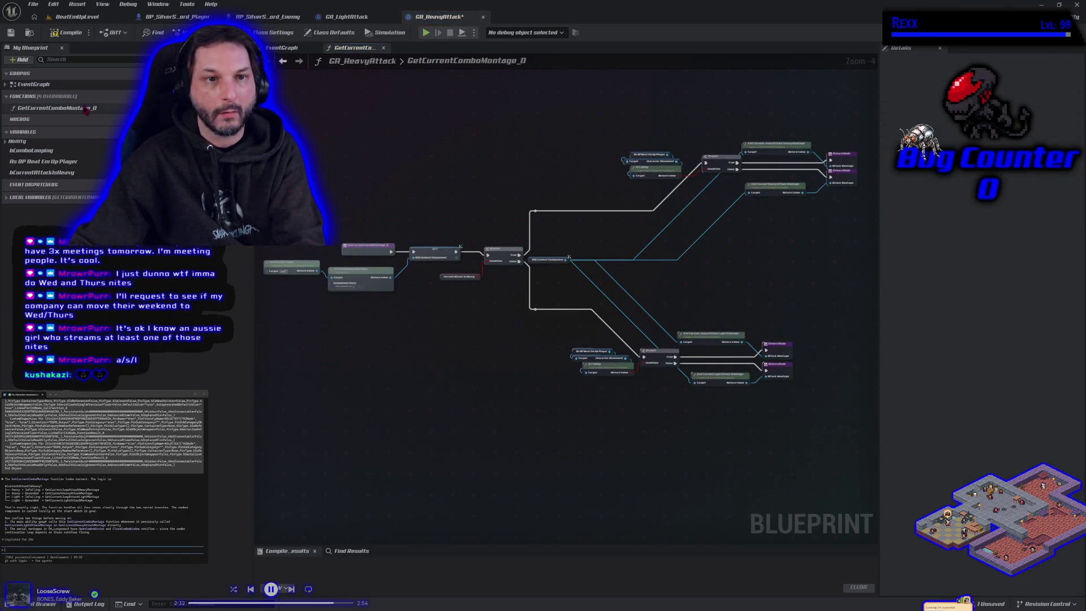
pyautogui.rightClick(85, 113)
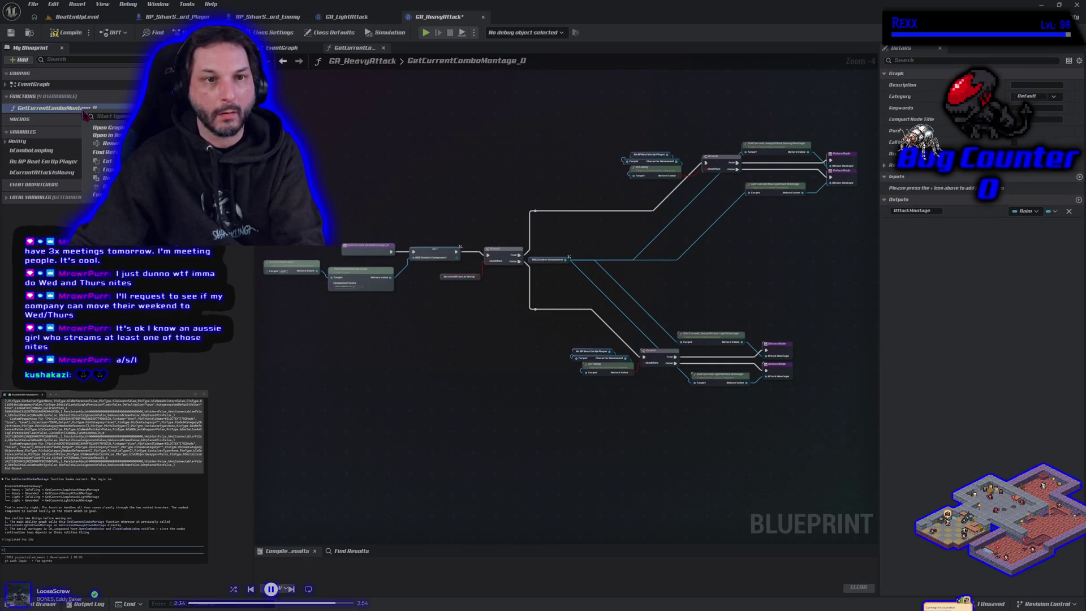
pyautogui.click(110, 143)
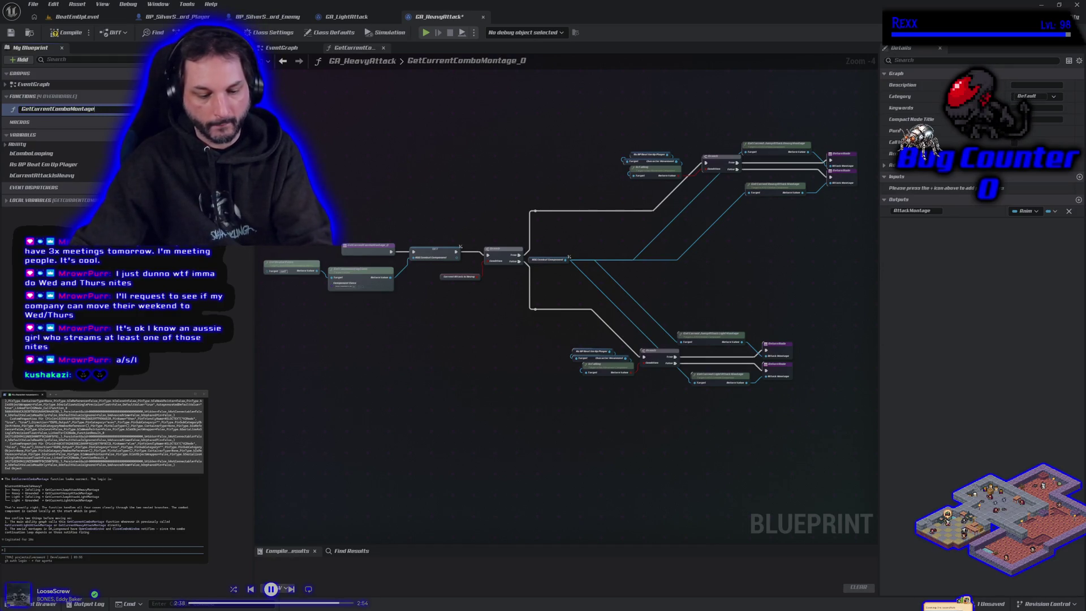
pyautogui.press('BackSpace')
pyautogui.press('BackSpace')
pyautogui.press('Return')
pyautogui.click(65, 32)
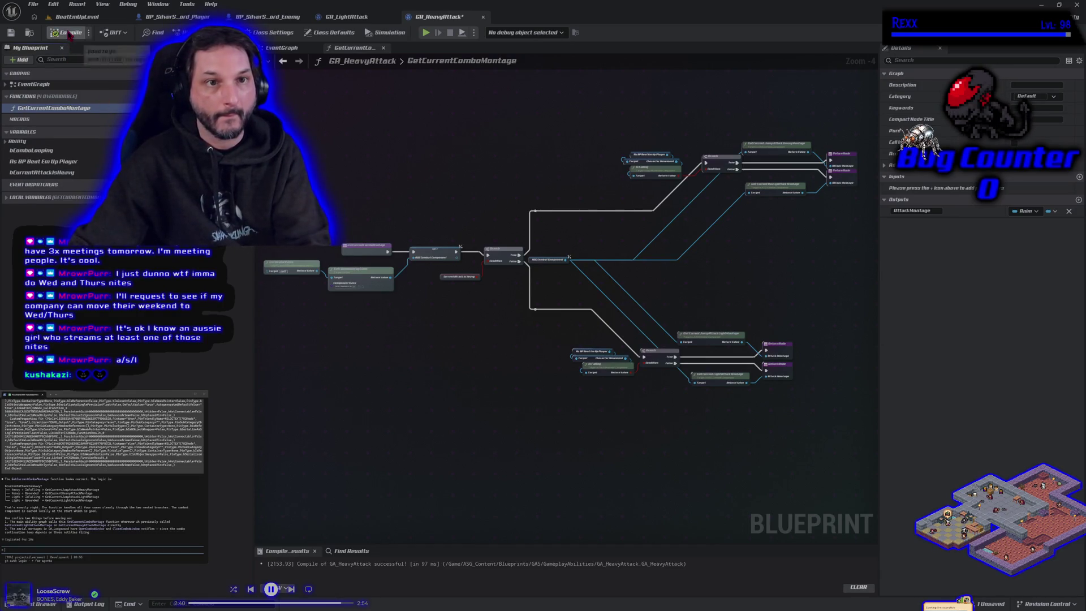
pyautogui.click(12, 34)
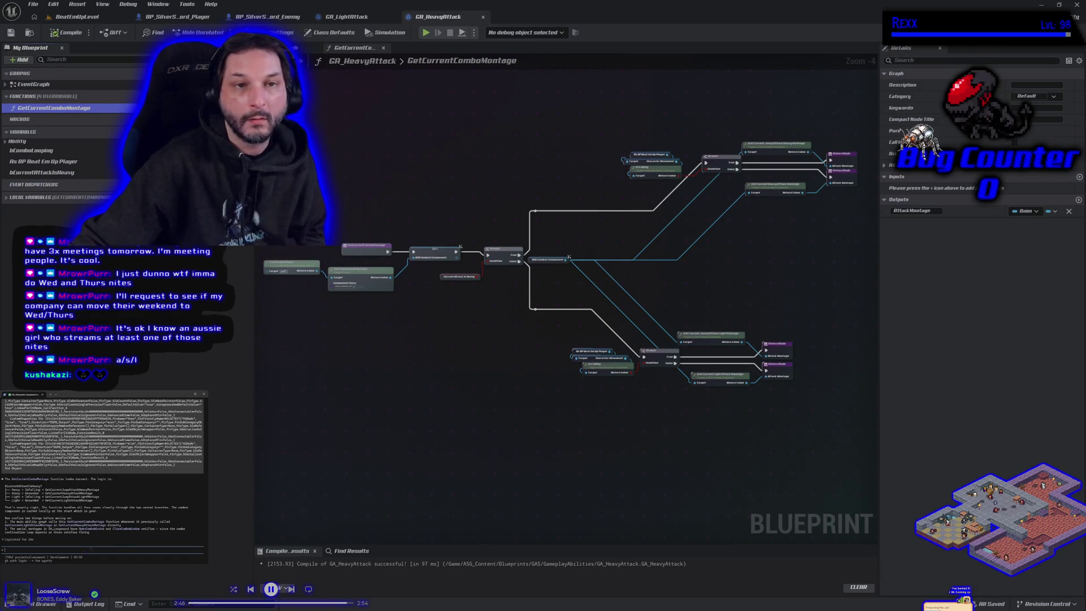
pyautogui.click(82, 17)
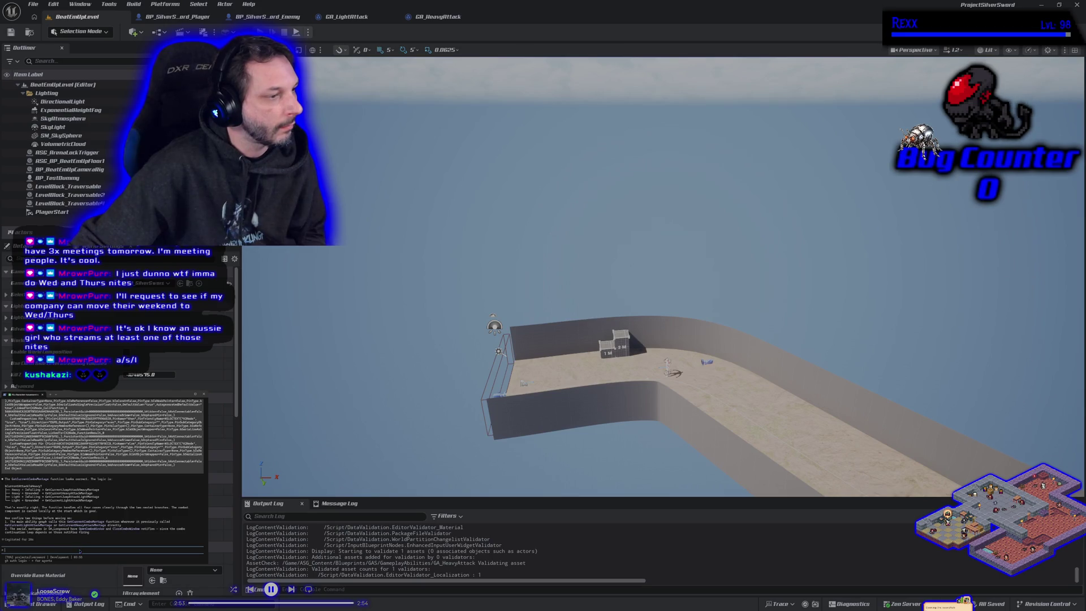
# Return to the GA_LightAttack event graph and select all of its nodes.
pyautogui.click(369, 15)
pyautogui.scroll(-5, 454, 294)
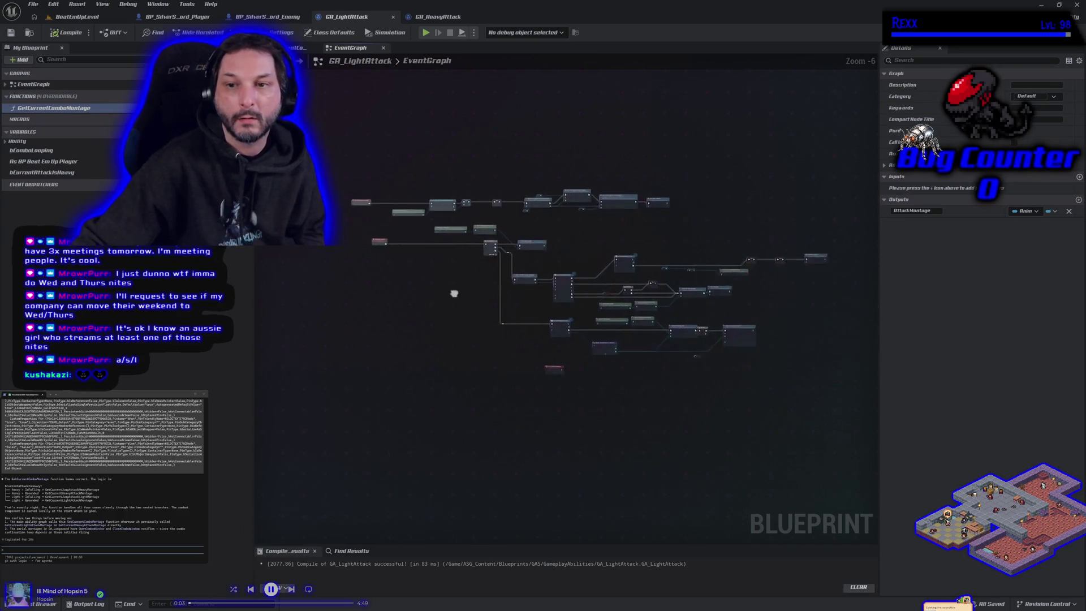
pyautogui.moveTo(297, 135); pyautogui.dragTo(877, 399)
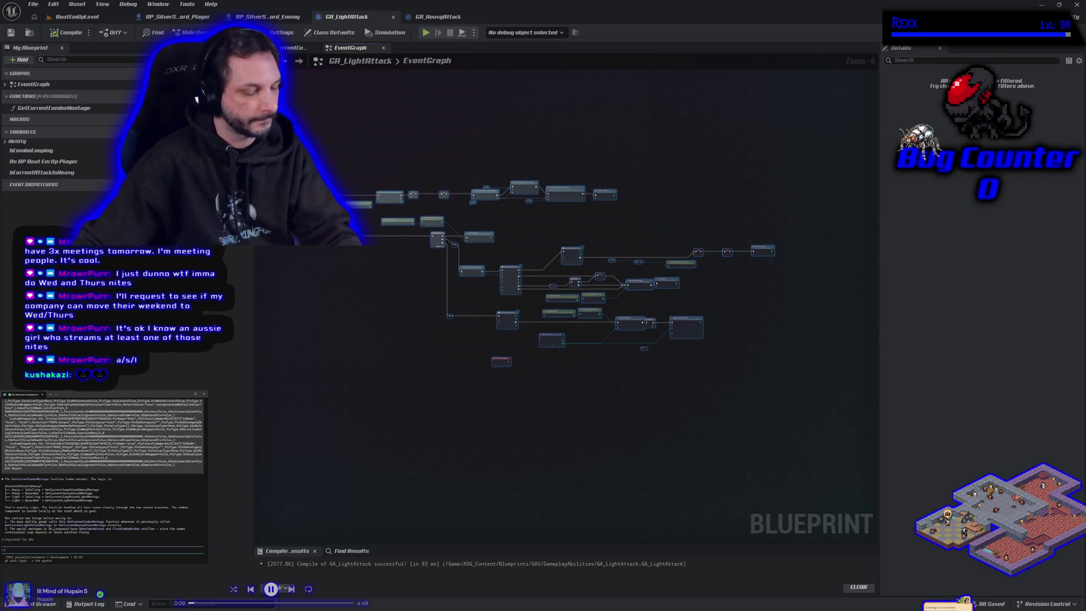
# Submit the prepared prompt to the assistant, then start Play-In-Editor in BeatEmUpLevel.
pyautogui.write('didnt change the graph here it is')
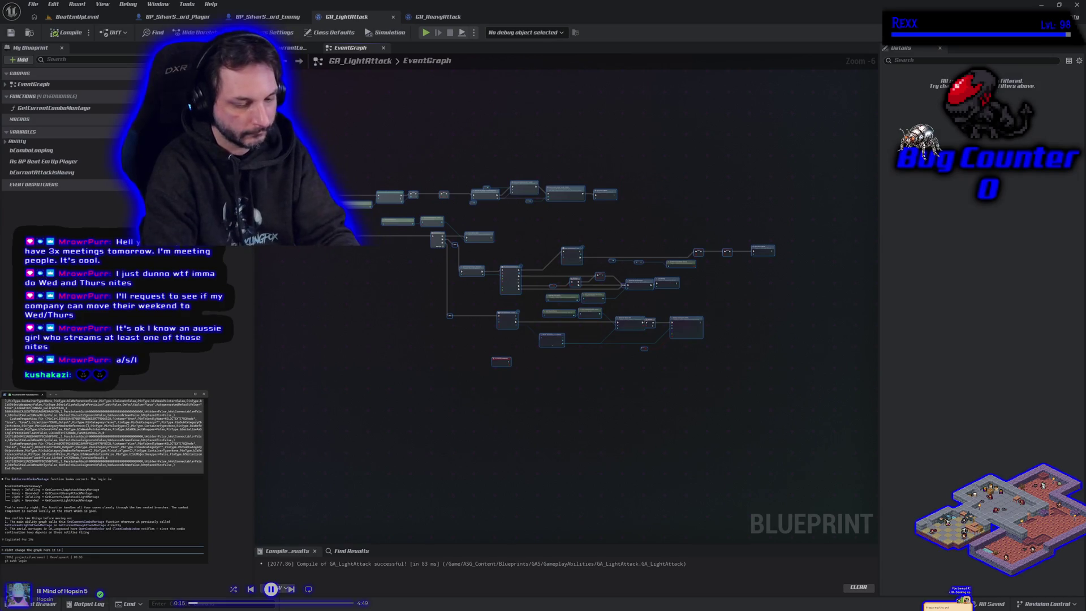
pyautogui.hotkey('ctrl', 'v')
pyautogui.press('Return')
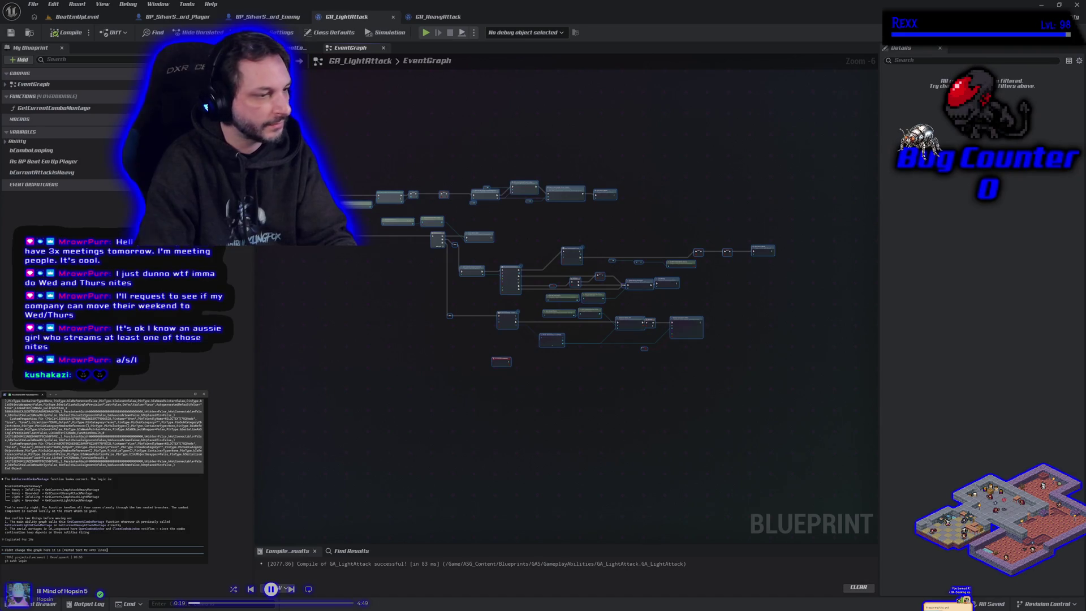
pyautogui.press('Return')
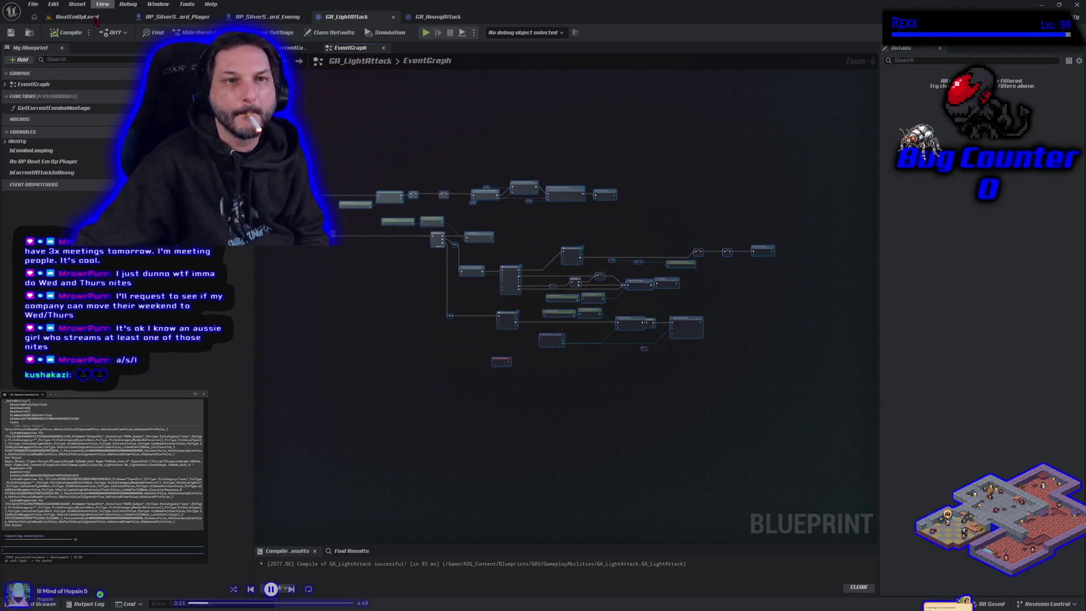
pyautogui.click(77, 17)
pyautogui.hotkey('alt', 'p')
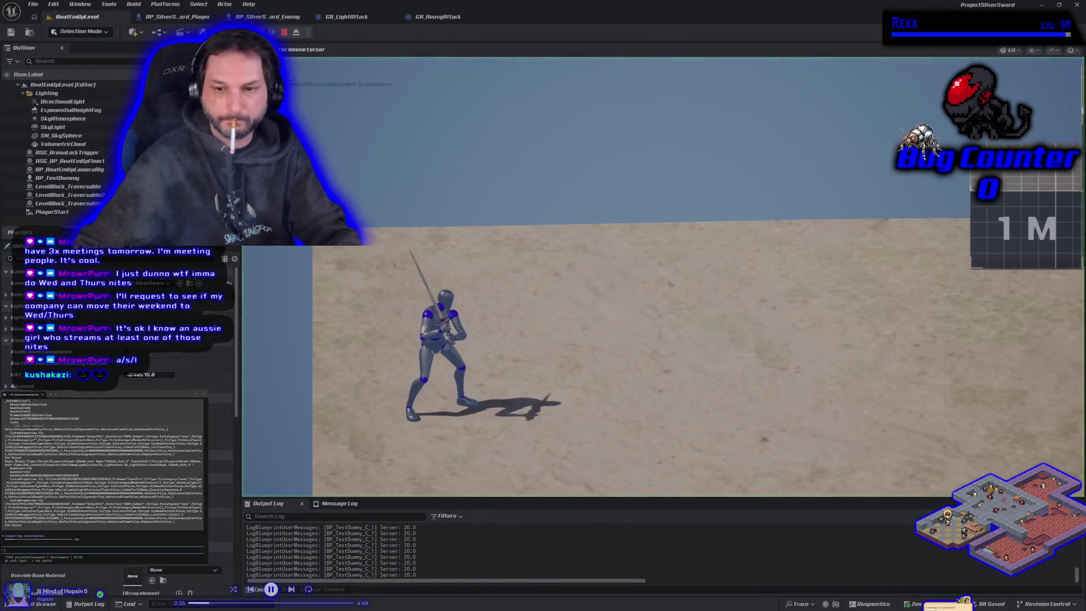